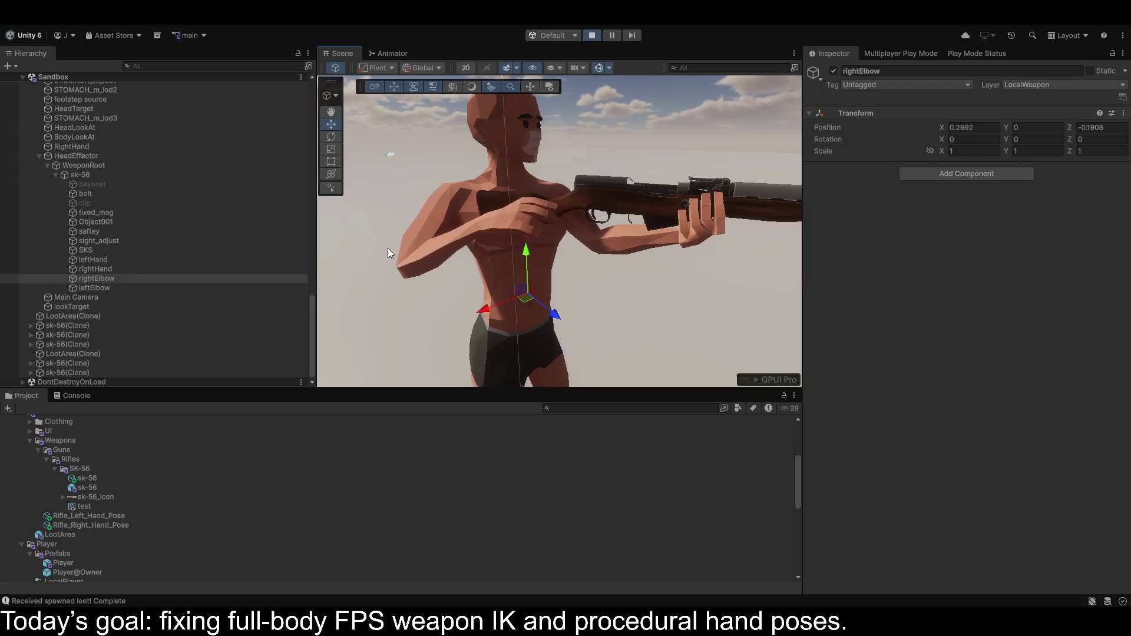
Shift the rightElbow IK target outward along its X axis.
left_click(397, 303)
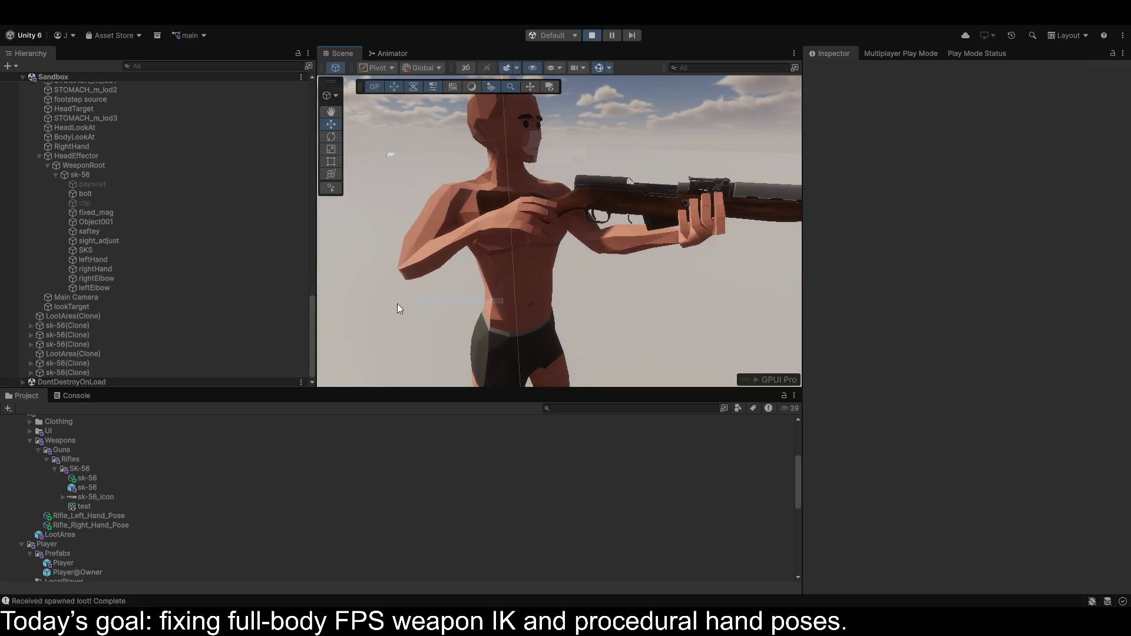
key("ctrl+z")
left_click_drag(485, 308, 409, 317)
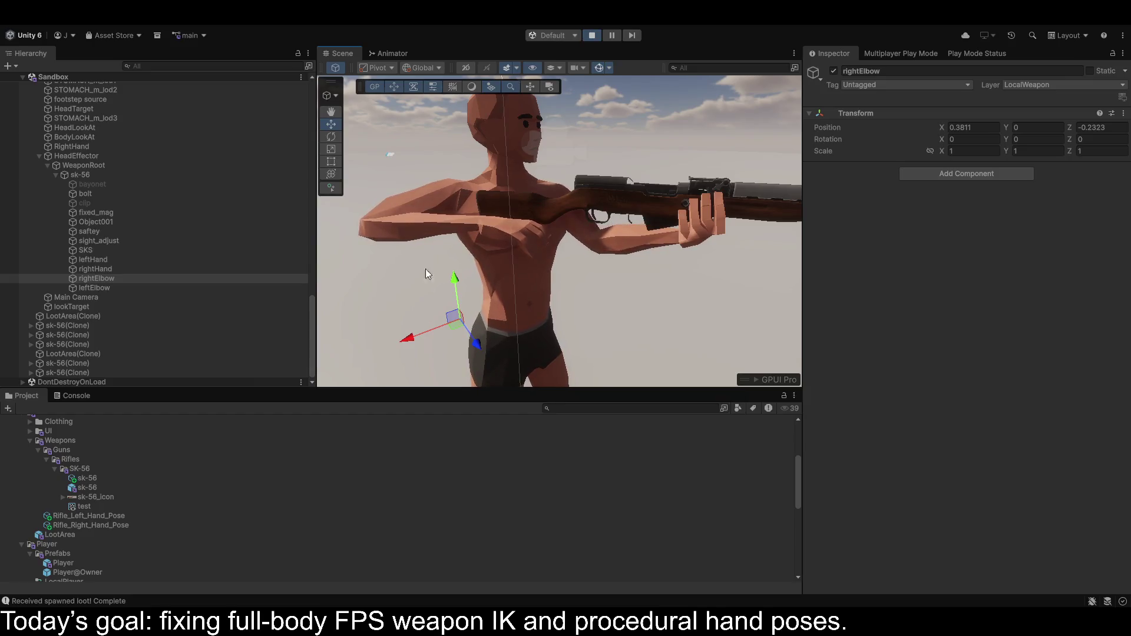
Rotate the rightHand IK target in Local orientation to -2.181, 89.788, 76.846.
mouse_move(522, 277)
left_mouse_down()
mouse_move(599, 229)
mouse_move(826, 328)
mouse_move(828, 345)
left_mouse_up()
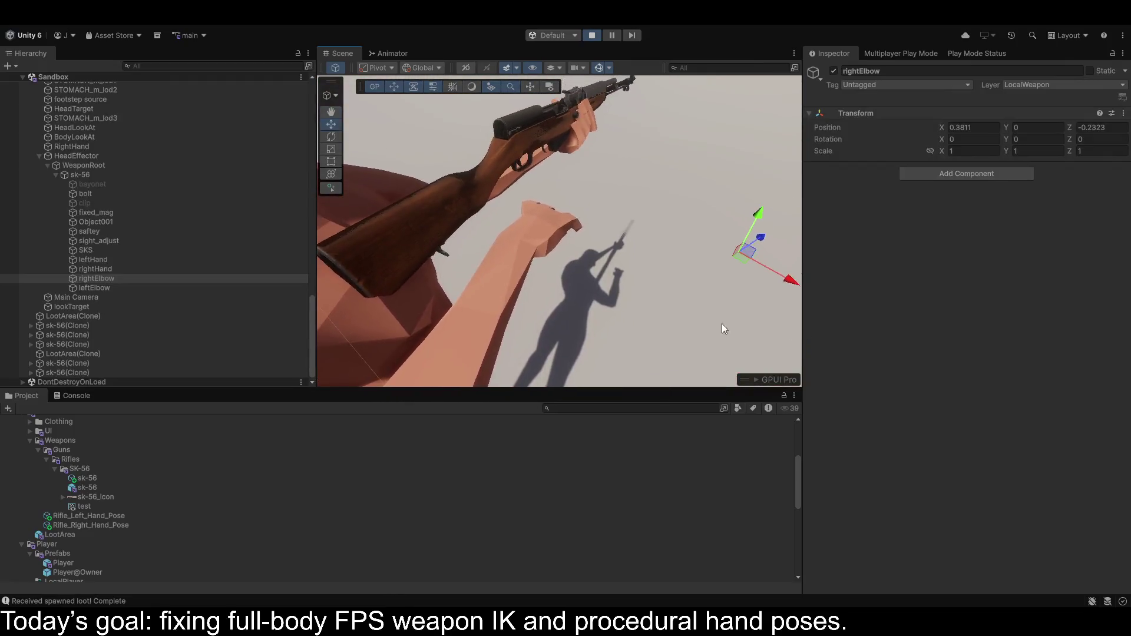
left_click(98, 270)
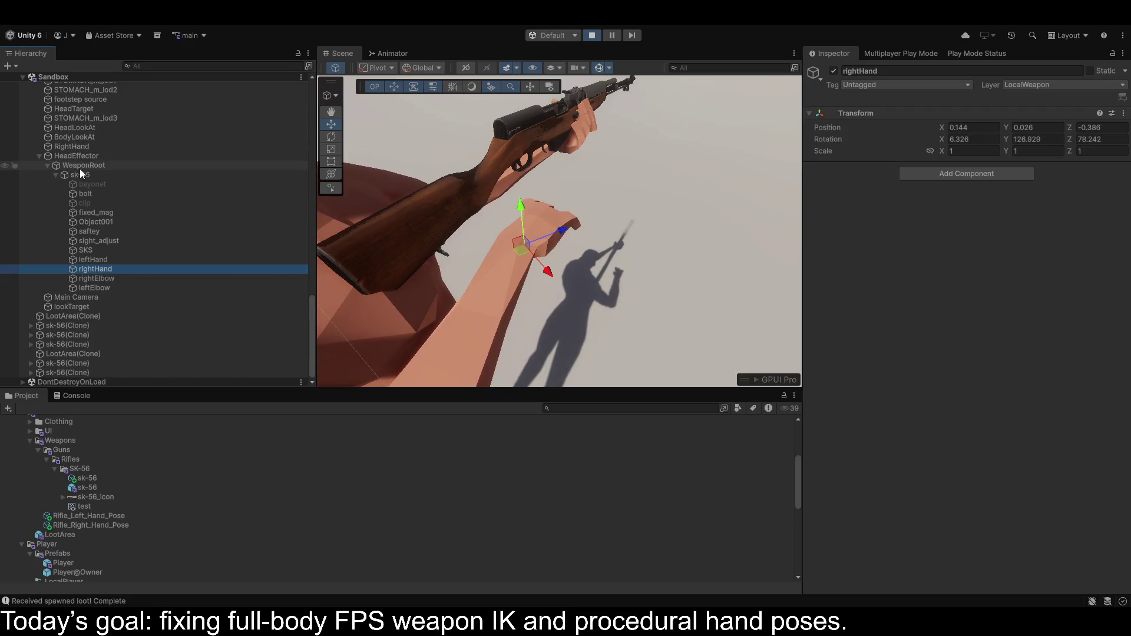
left_click(331, 136)
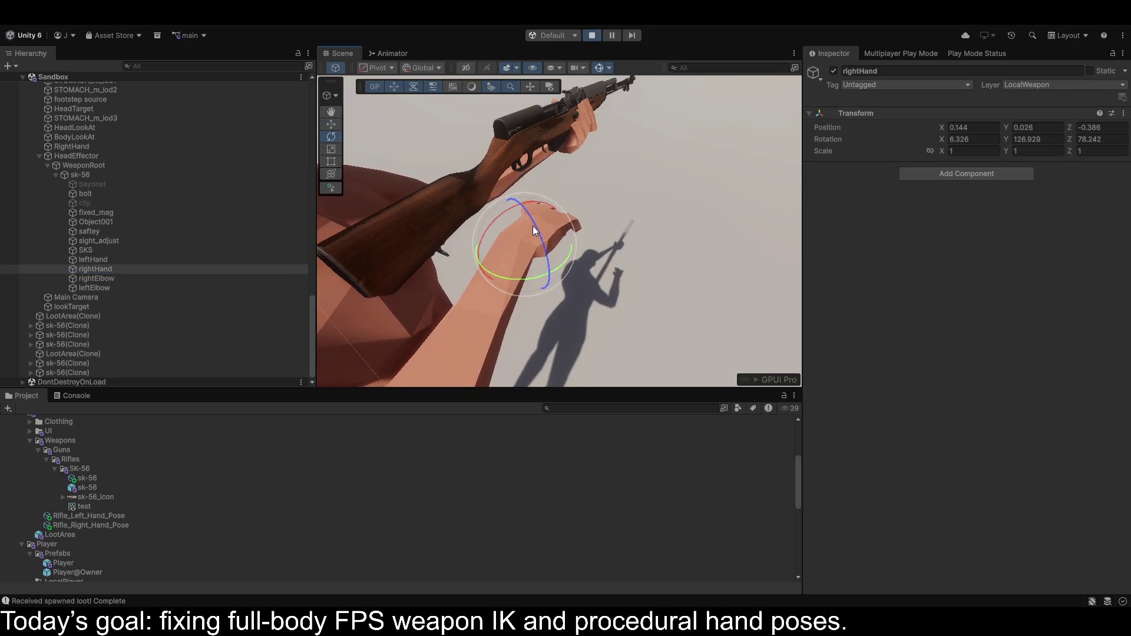
left_click(440, 73)
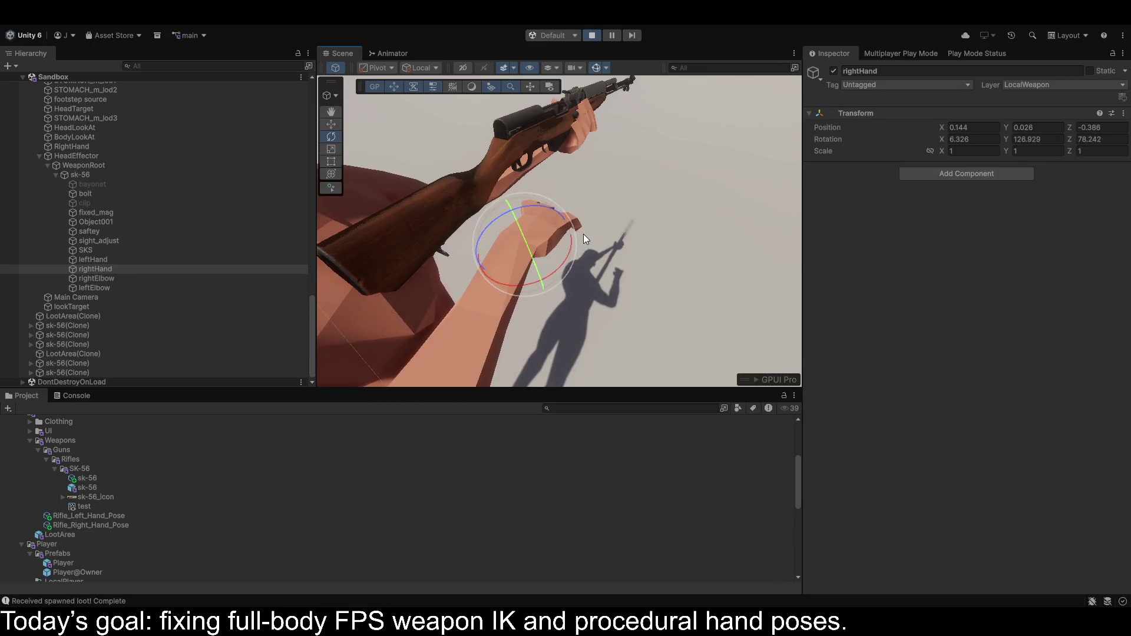
left_click_drag(613, 214, 415, 205)
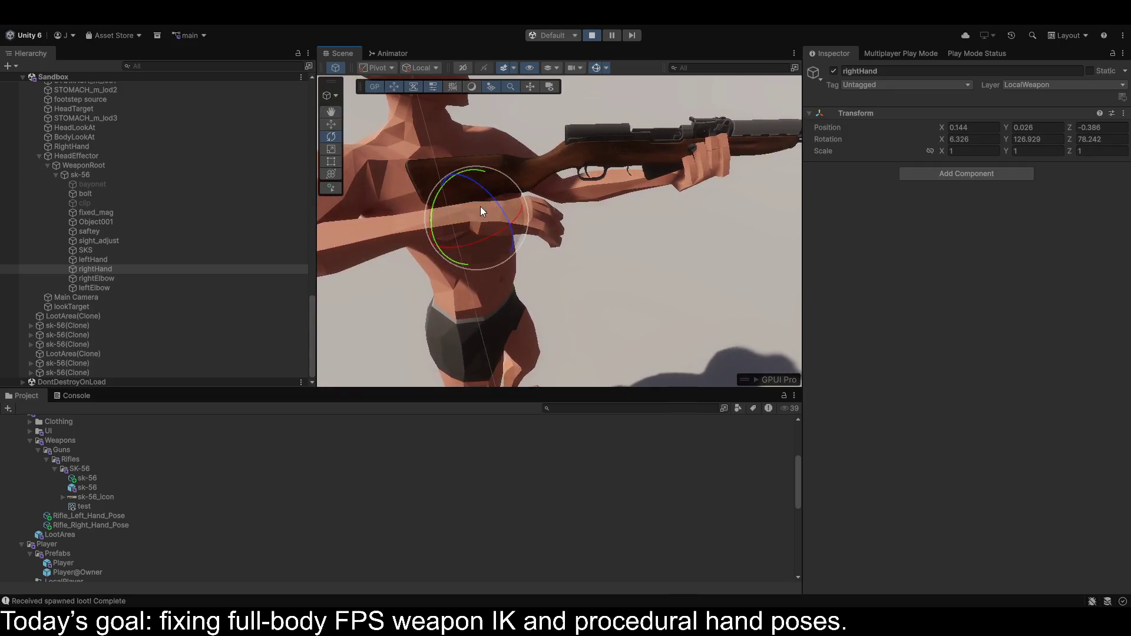
left_click_drag(475, 239, 532, 231)
scroll(76, 299, "up", 15)
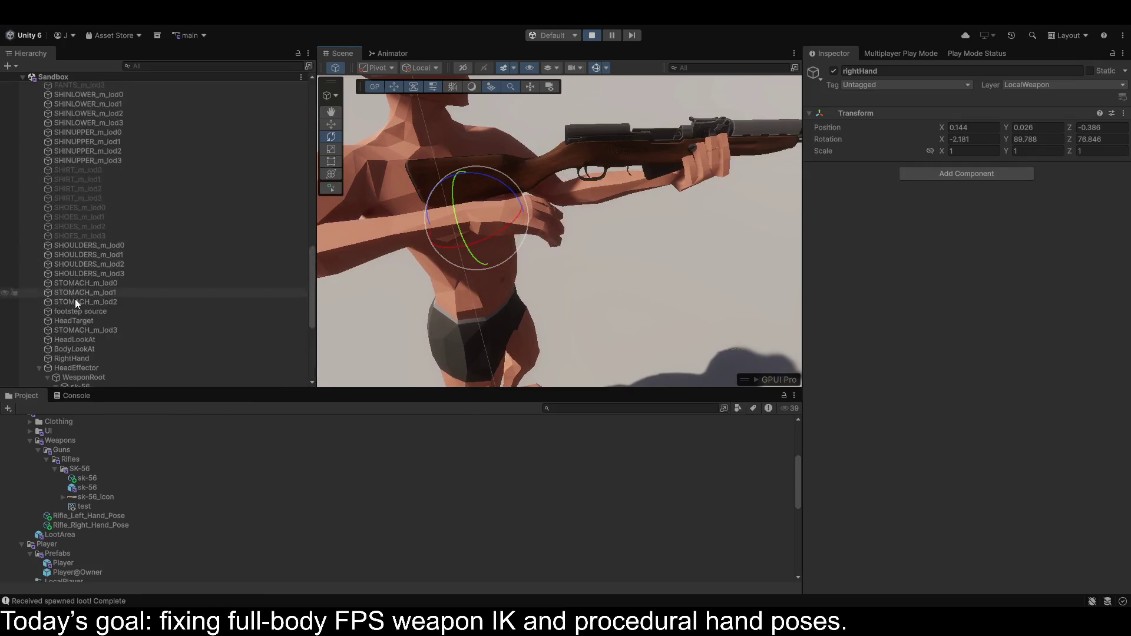
scroll(94, 348, "up", 8)
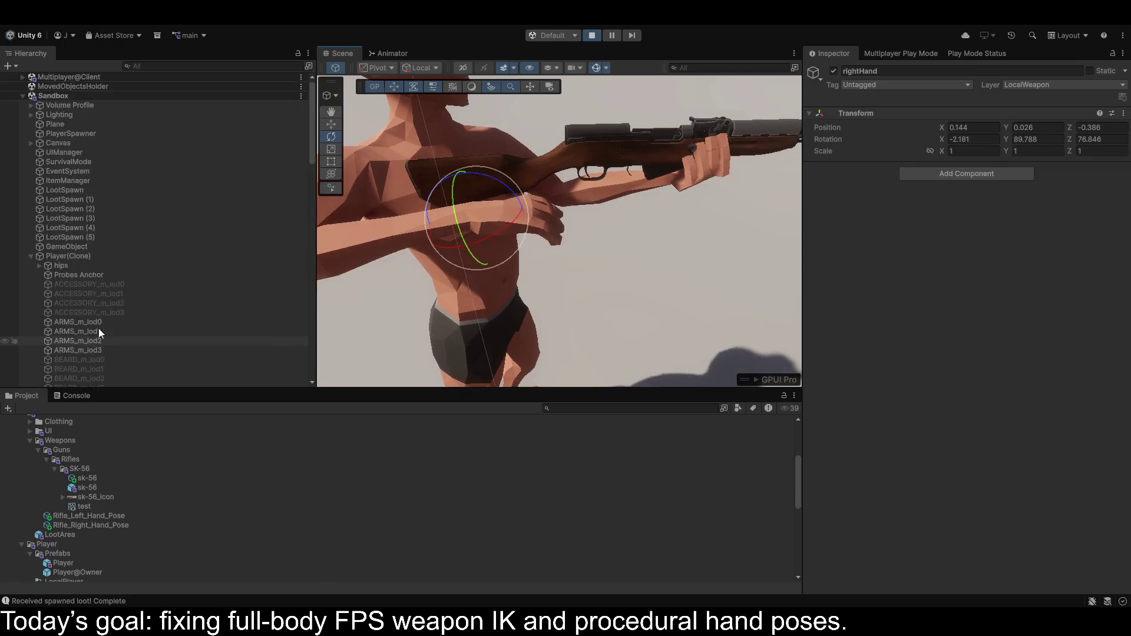
On Player(Clone)'s Right Arm IK, set Rotation Weight and Maintain Relative Pos to 1.
left_click(60, 254)
scroll(863, 301, "down", 8)
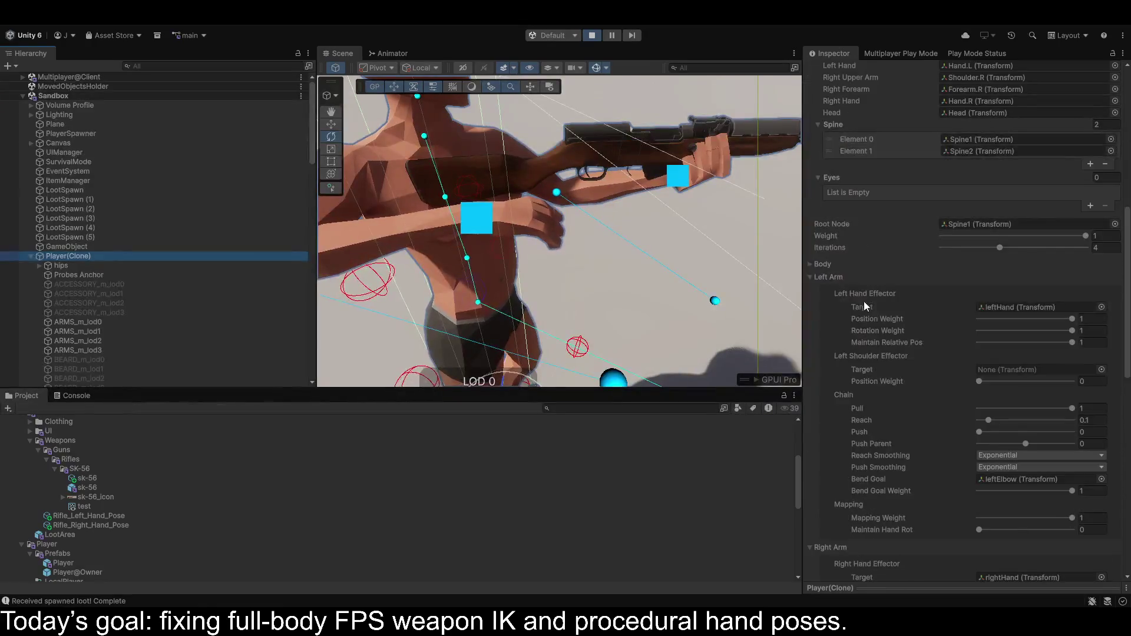
scroll(968, 348, "down", 5)
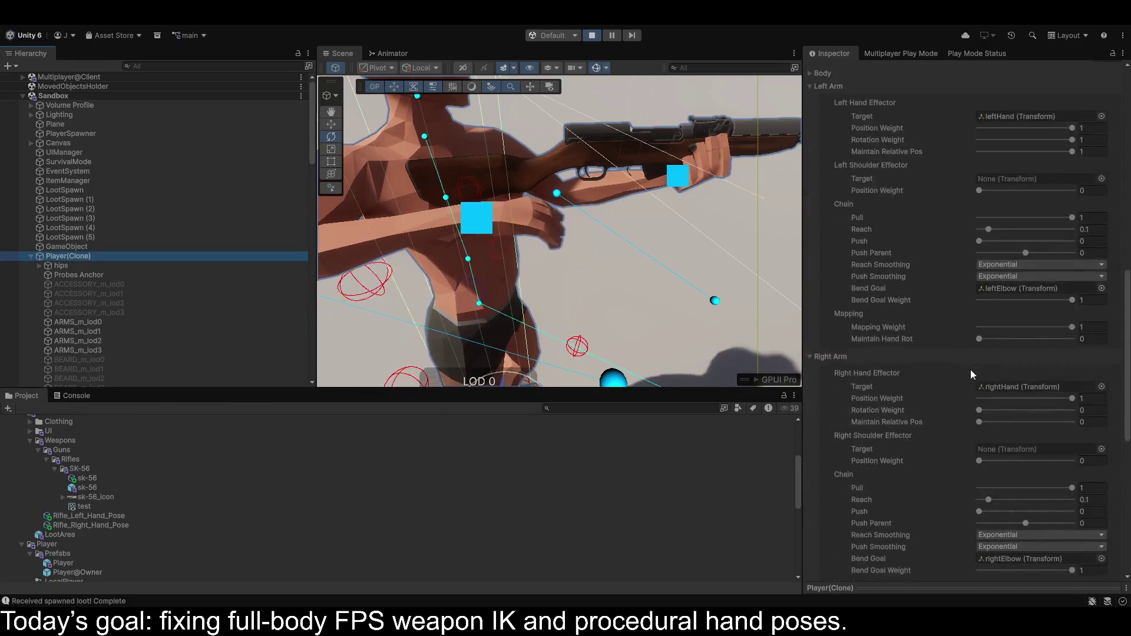
left_click_drag(979, 410, 1075, 410)
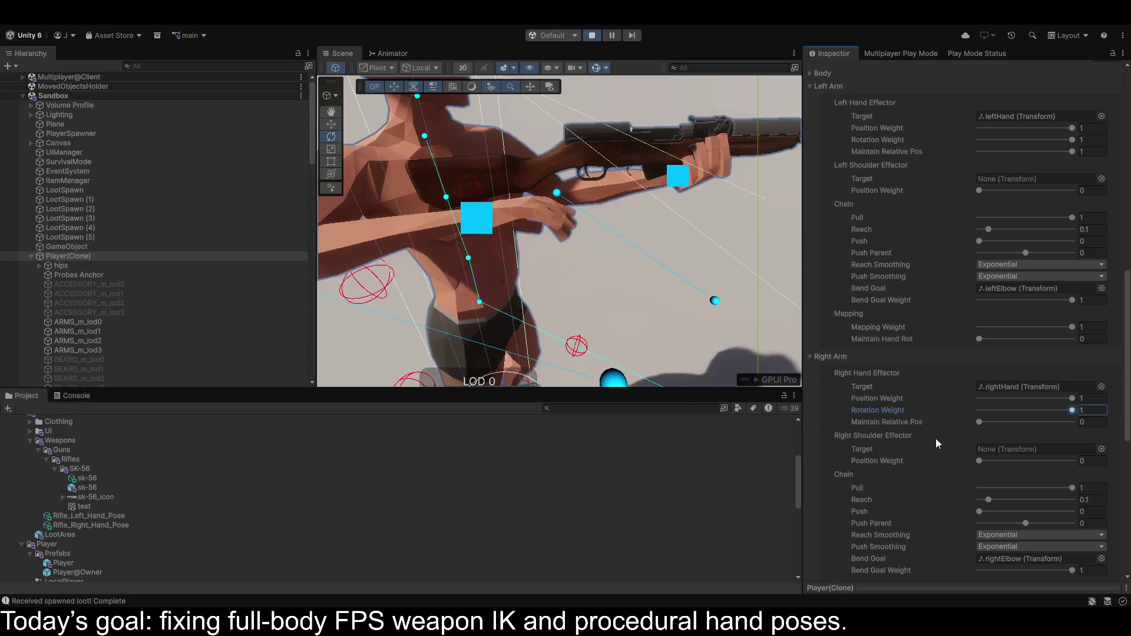
left_click_drag(991, 423, 1076, 422)
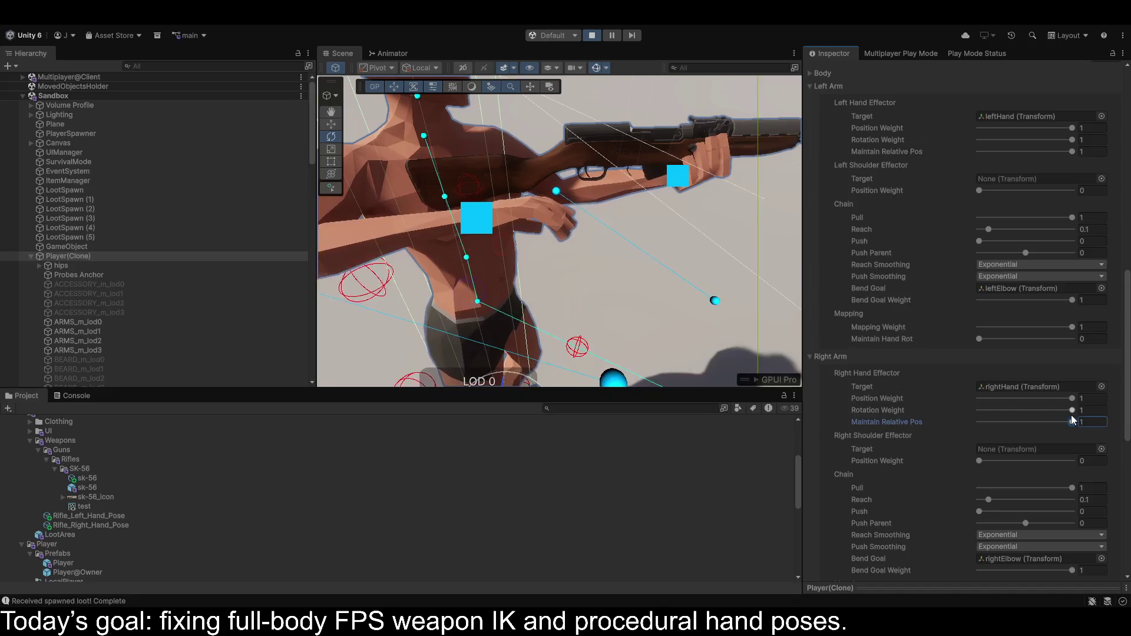
scroll(1073, 418, "down", 1)
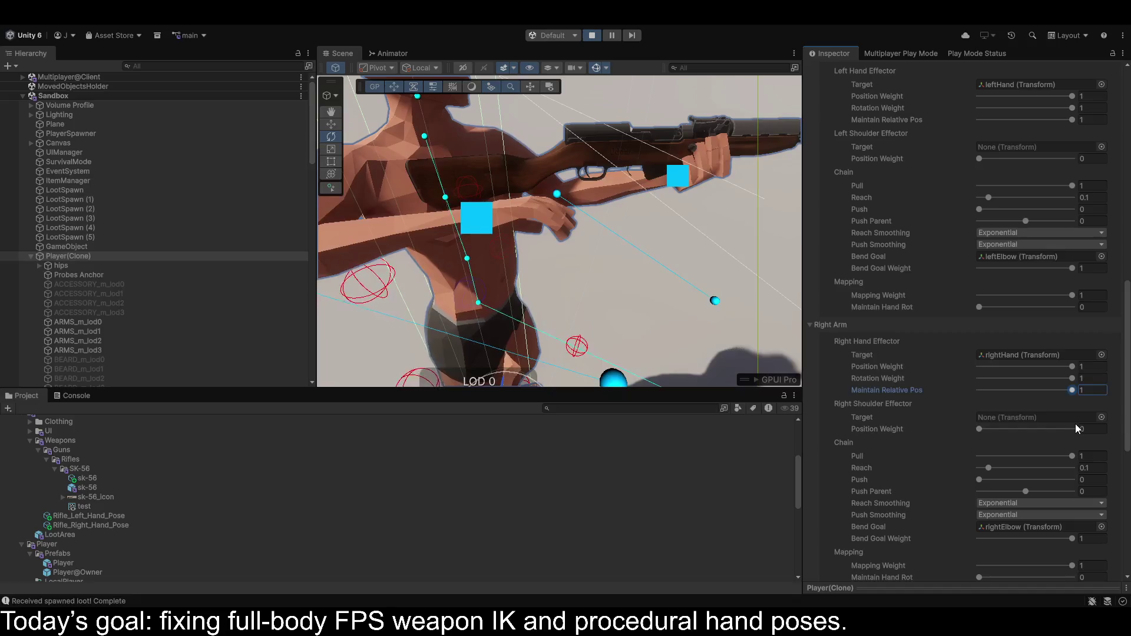
scroll(1076, 423, "down", 1)
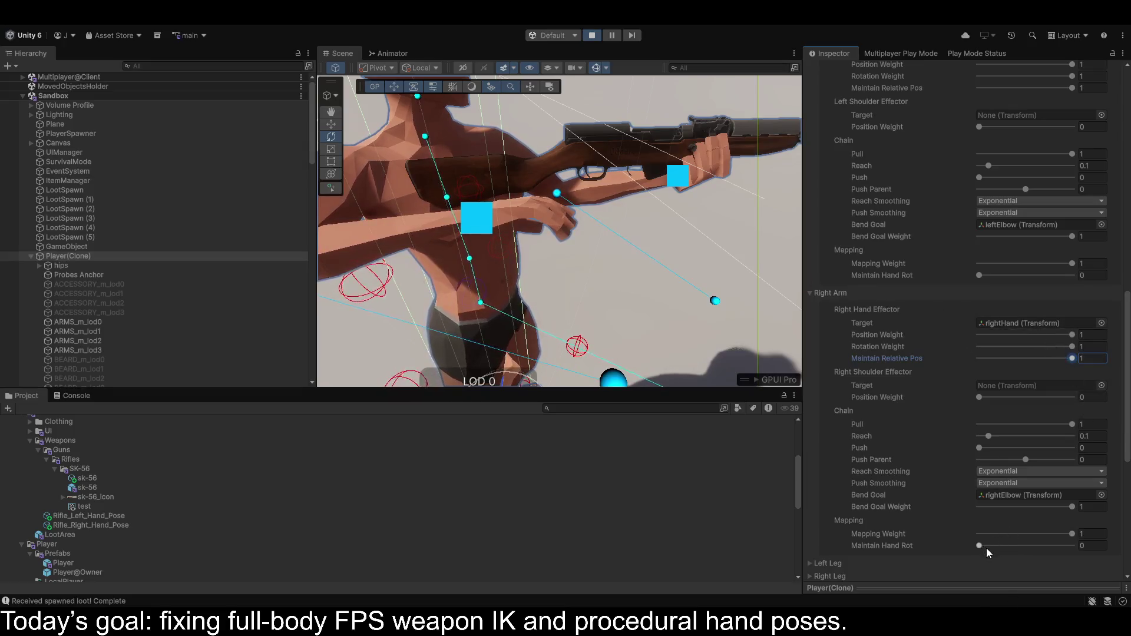
left_click(330, 139)
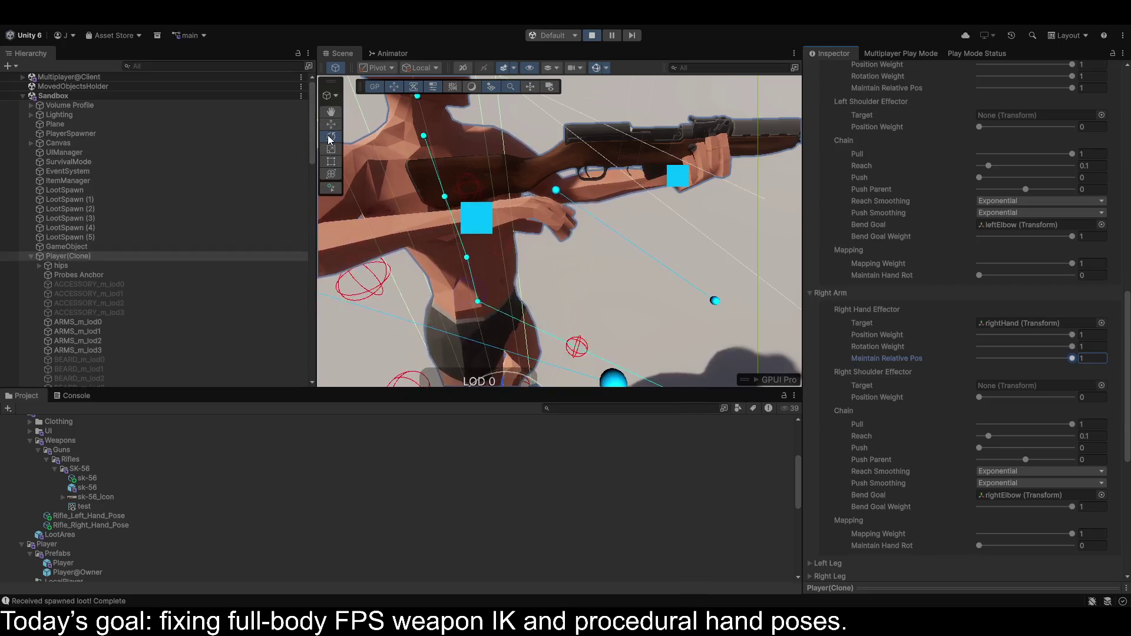
scroll(102, 307, "down", 10)
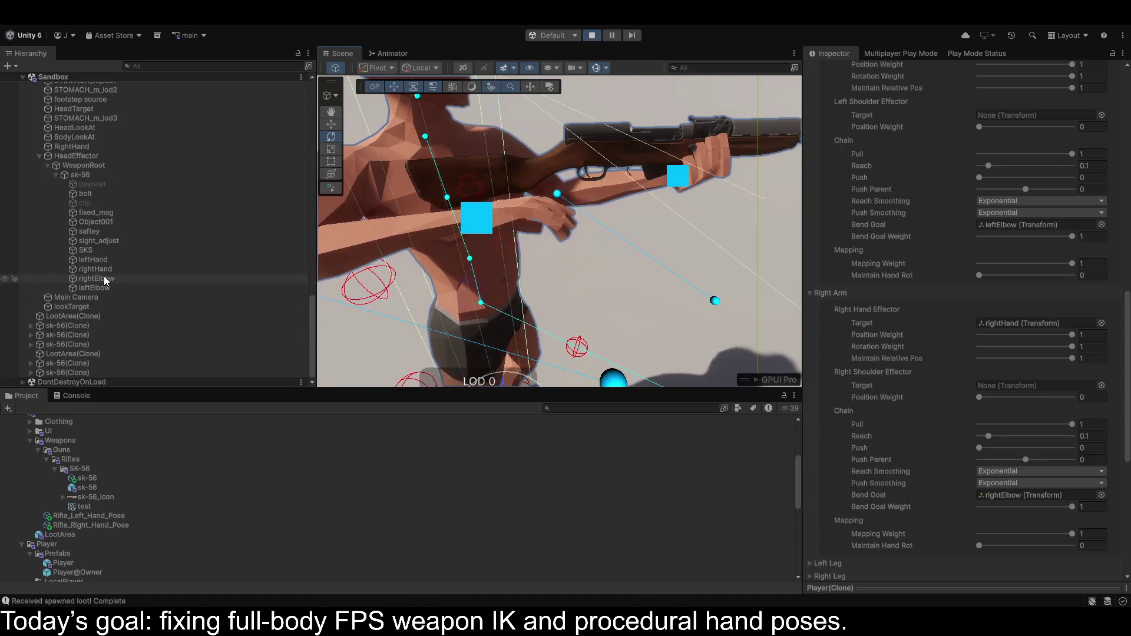
Rotate the rightHand IK target to 74.818, 29.898, 29.735 so the hand faces the rifle.
left_click(103, 270)
mouse_move(461, 221)
left_mouse_down()
mouse_move(504, 293)
mouse_move(534, 402)
mouse_move(518, 331)
mouse_move(519, 343)
mouse_move(664, 285)
mouse_move(743, 292)
left_mouse_up()
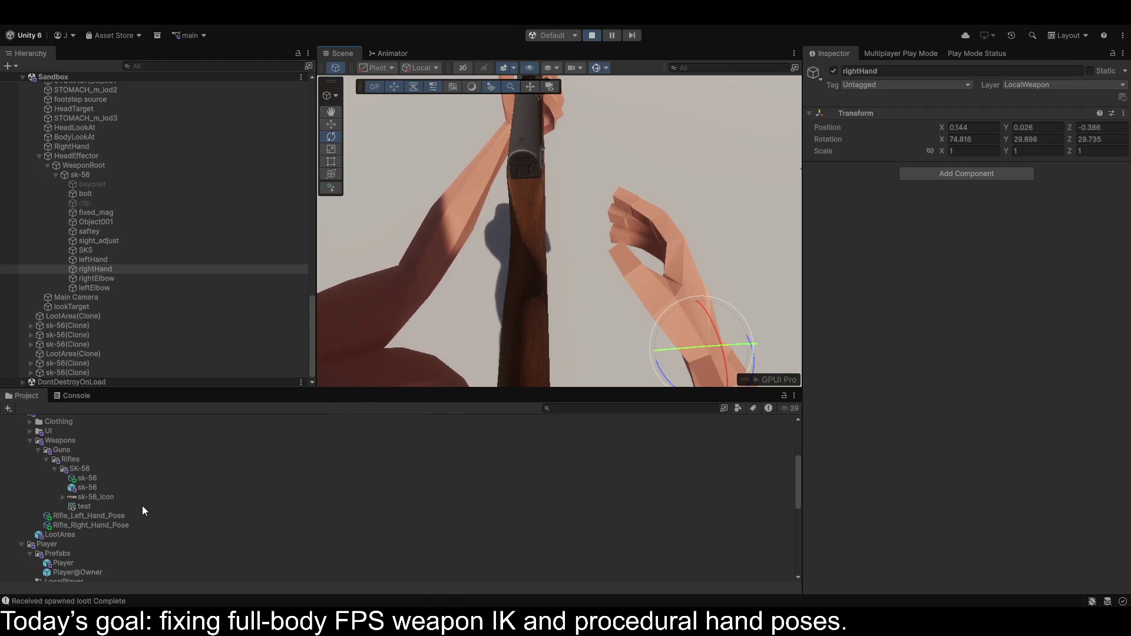
left_click(331, 125)
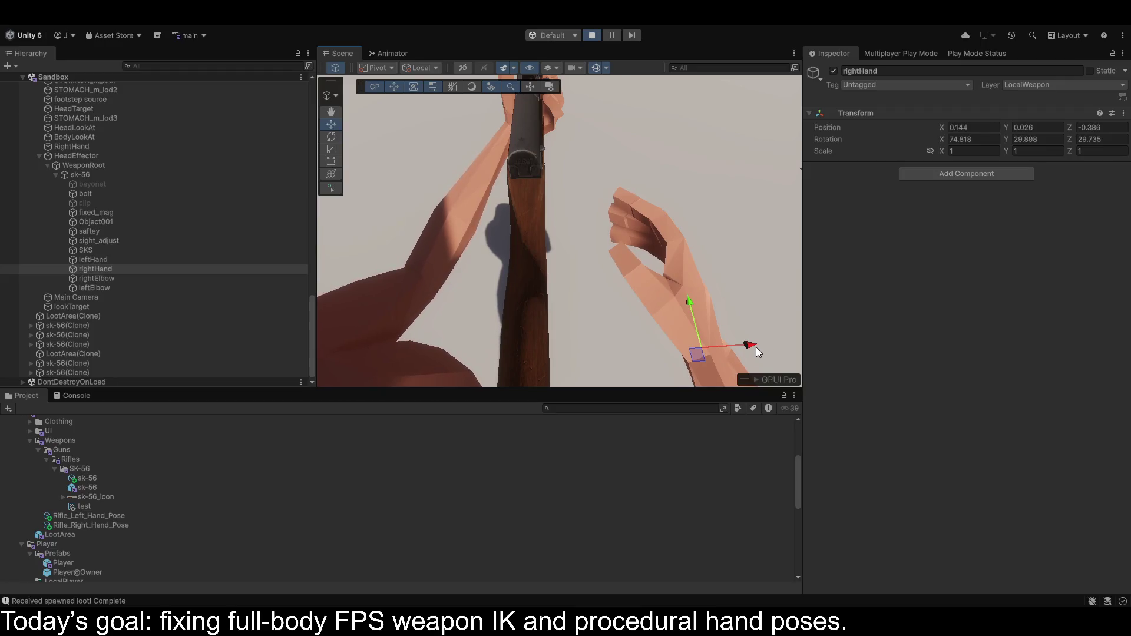
Select the leftHand IK target, then stop play mode to return to the editor.
left_click(94, 262)
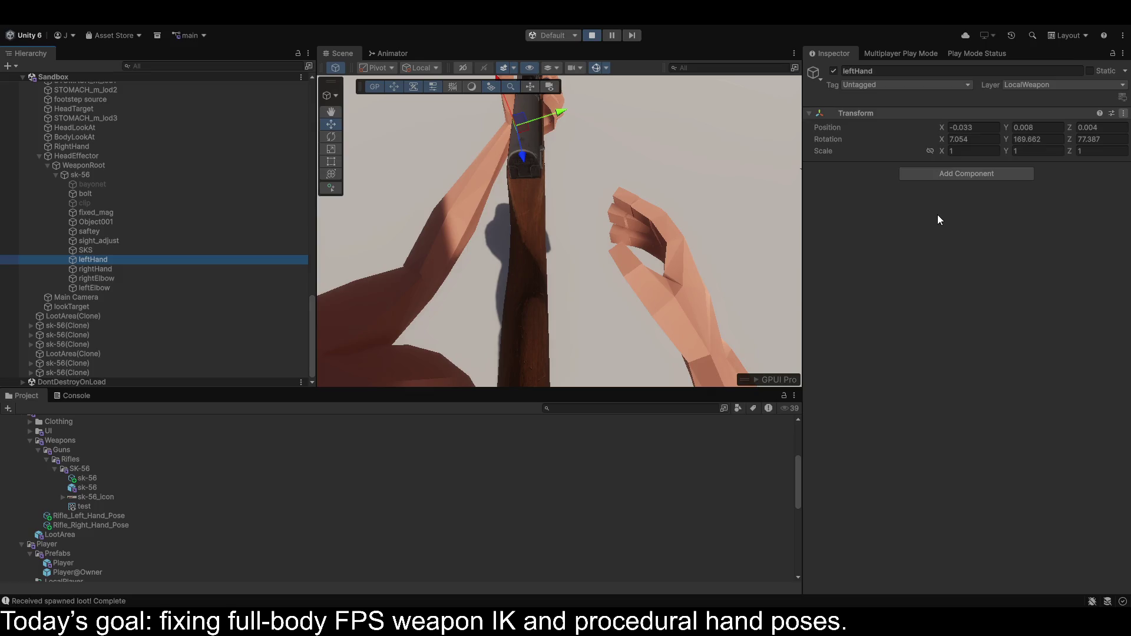
left_click(951, 271)
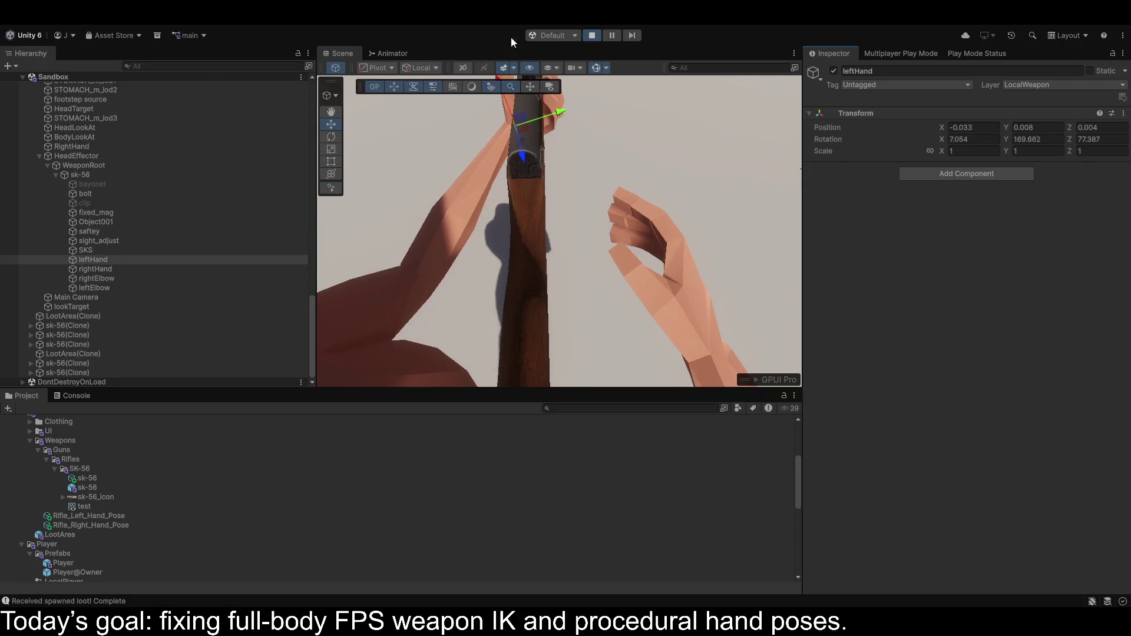
left_click(593, 35)
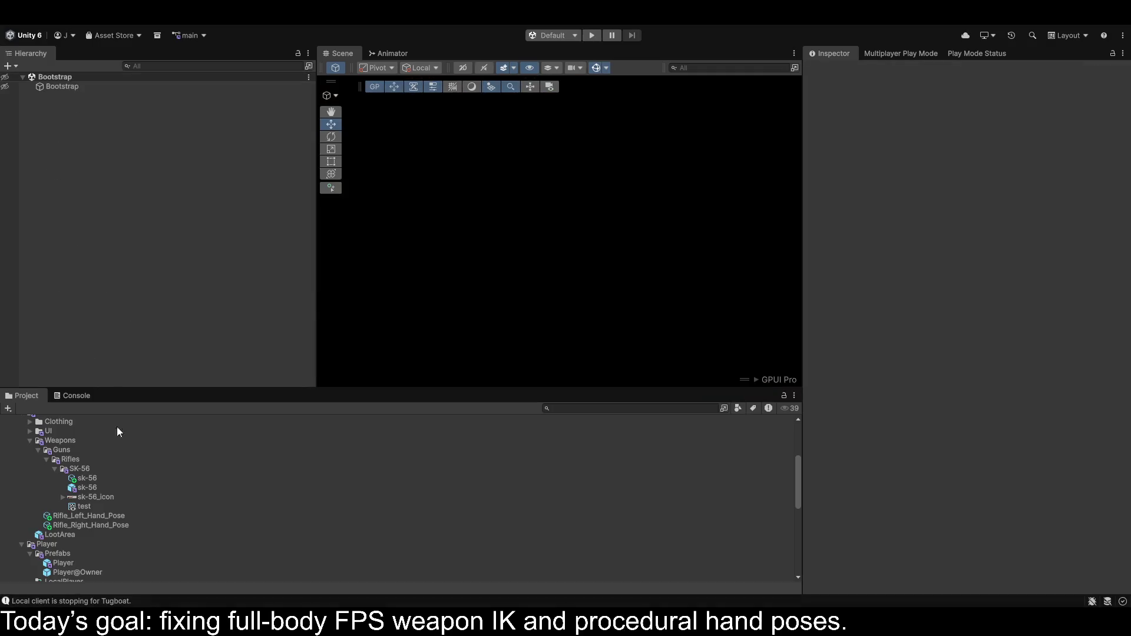
Open the Player prefab from Player > Prefabs in Prefab Mode to view its IK settings.
scroll(86, 498, "down", 3)
double_click(63, 457)
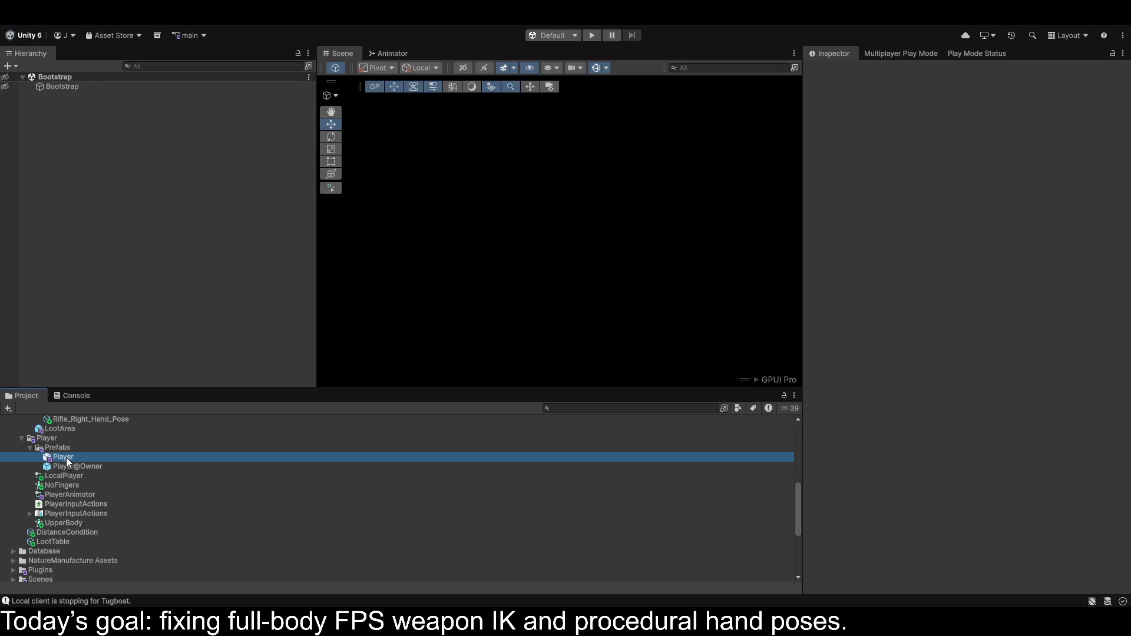
scroll(969, 380, "down", 15)
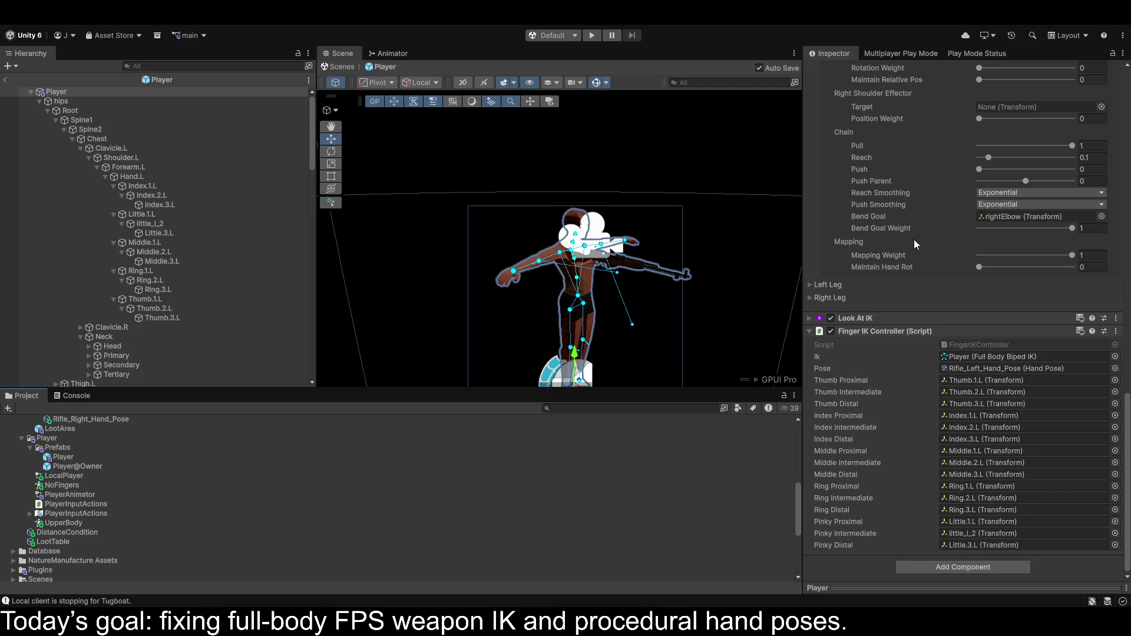
scroll(914, 242, "up", 15)
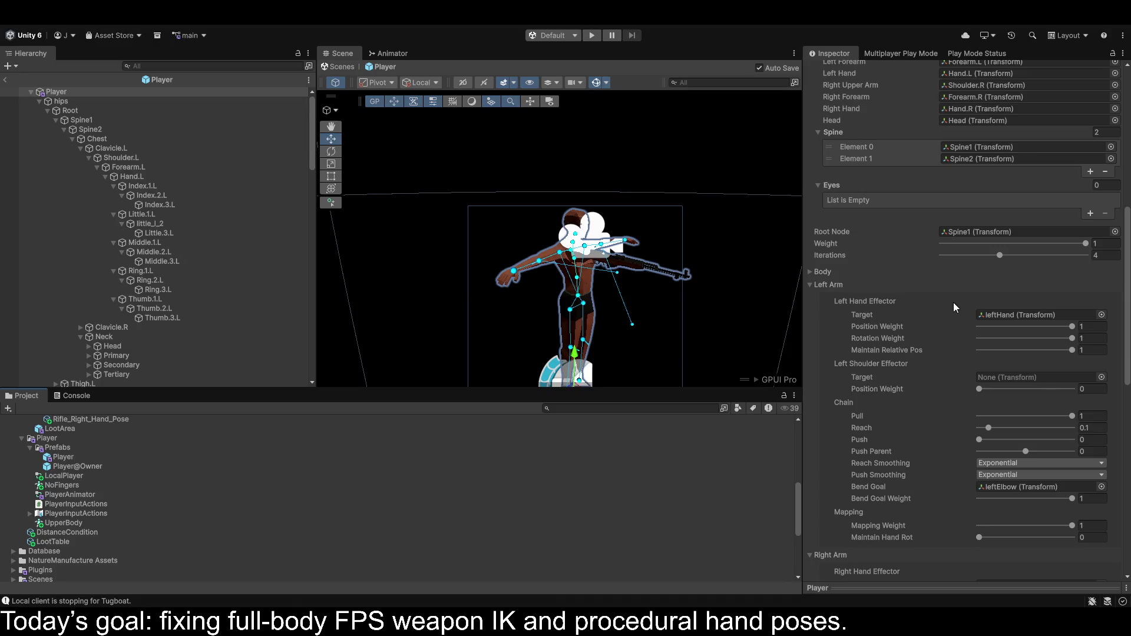
scroll(953, 302, "down", 15)
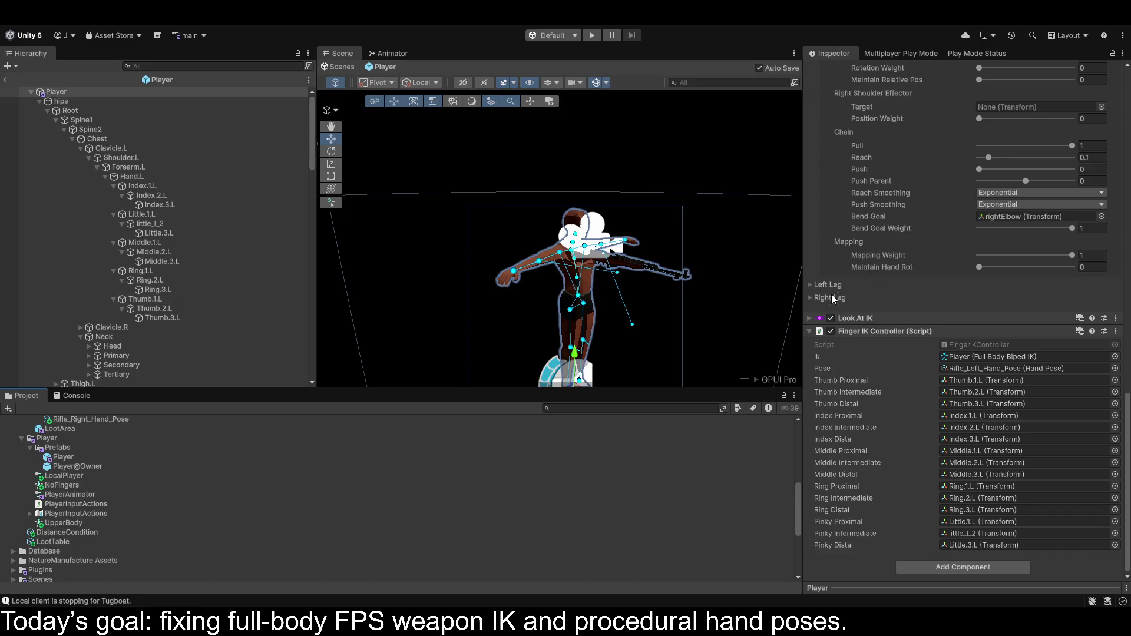
left_click(812, 331)
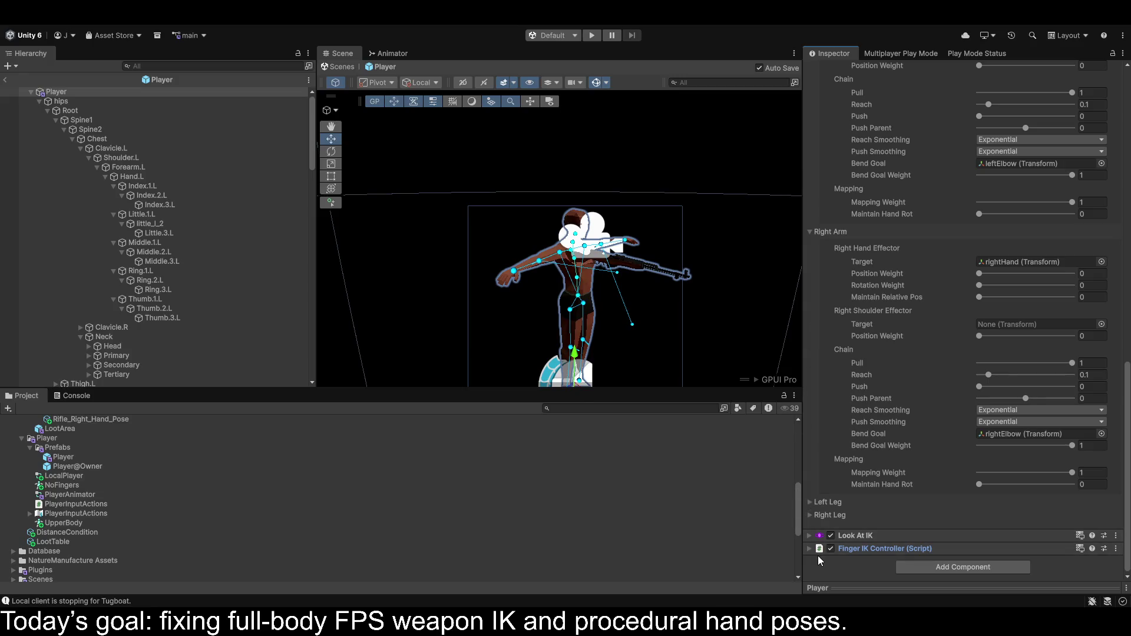
Add a second, empty Finger IK Controller component to the Player.
left_click(854, 549)
scroll(872, 452, "down", 5)
scroll(872, 452, "down", 2)
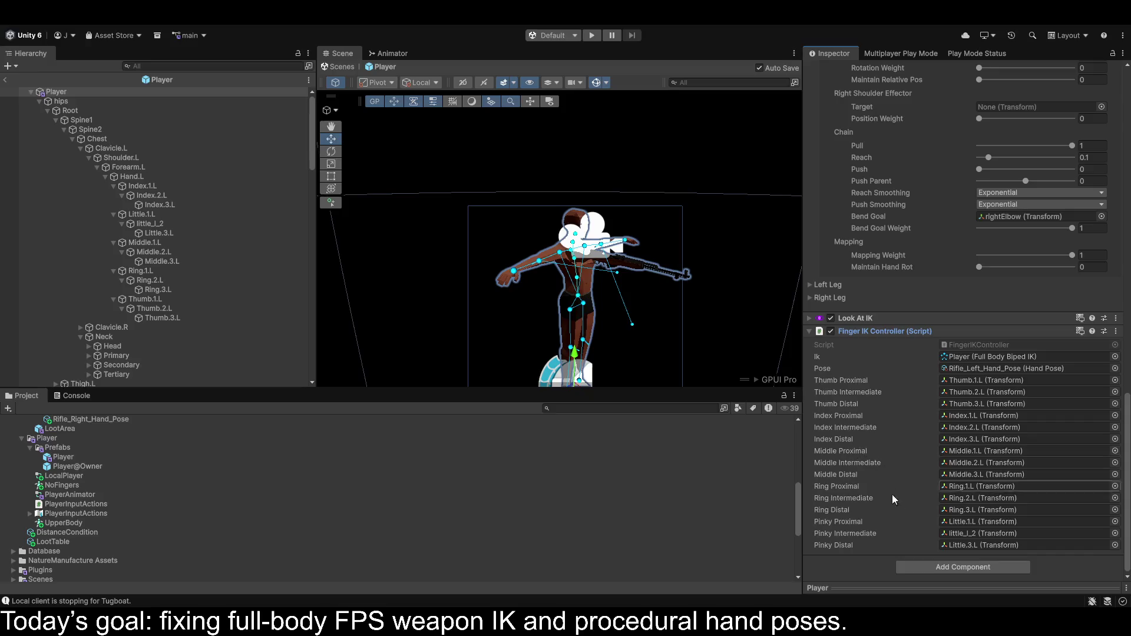
left_click(931, 570)
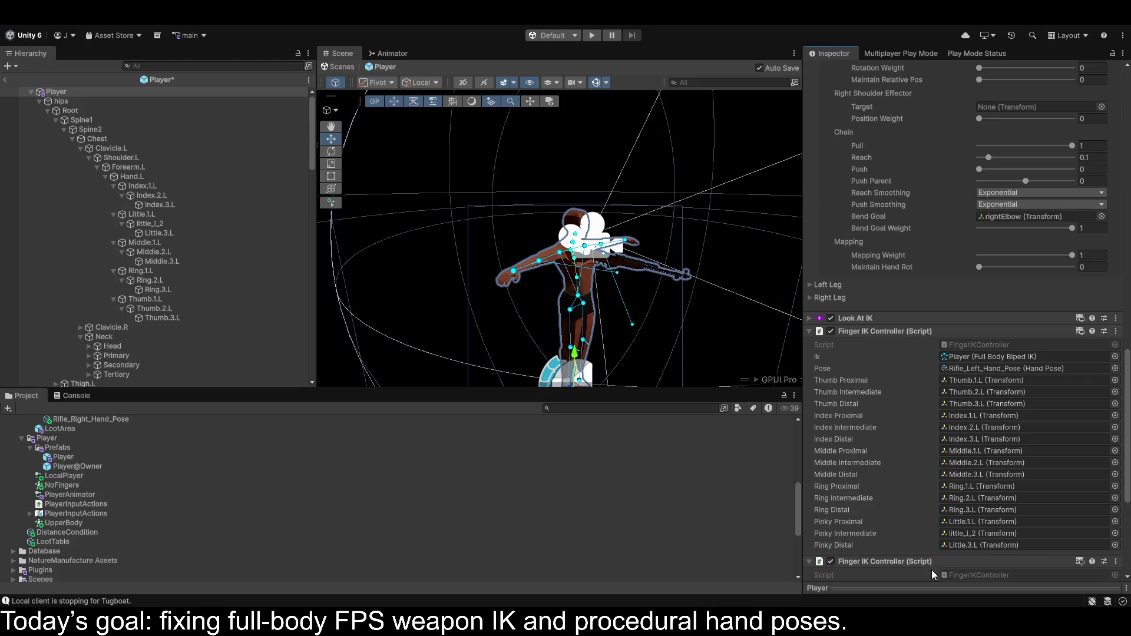
key("Return")
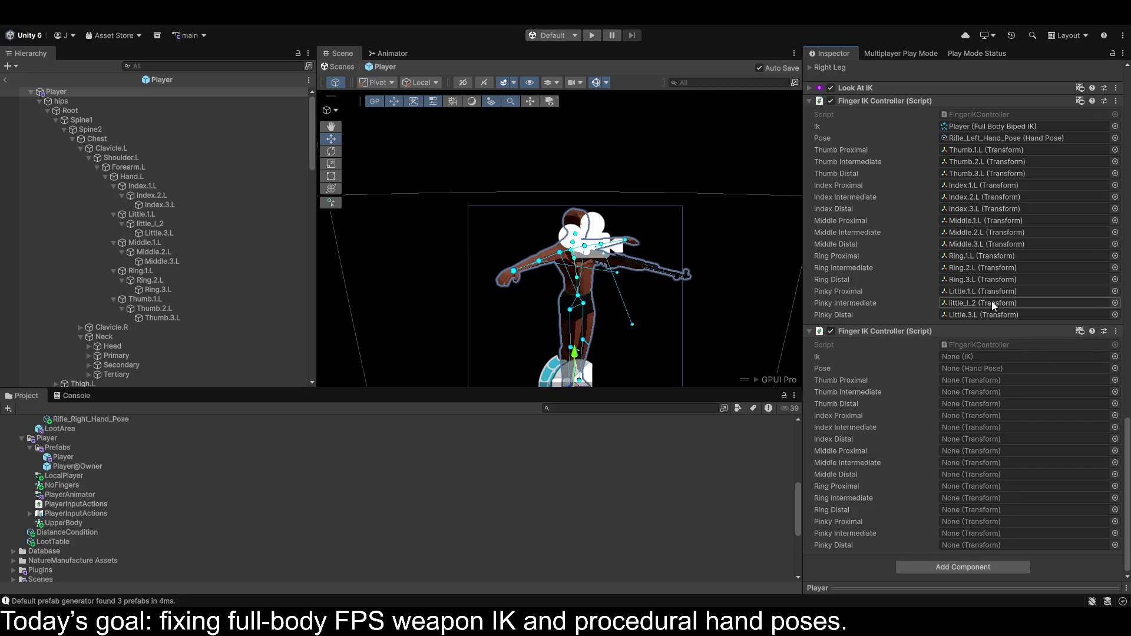
Link the new controller's Ik slot to Player's Full Body Biped IK and dock the Inspector beside Hierarchy.
scroll(907, 282, "up", 15)
scroll(893, 261, "up", 5)
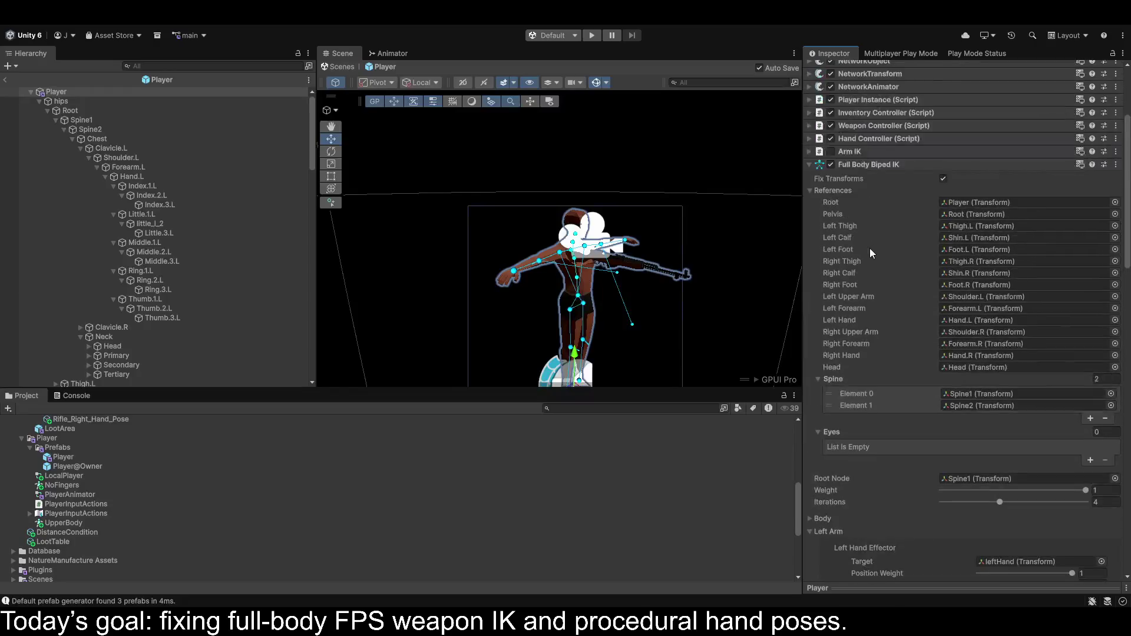
left_click(809, 164)
left_click(810, 190)
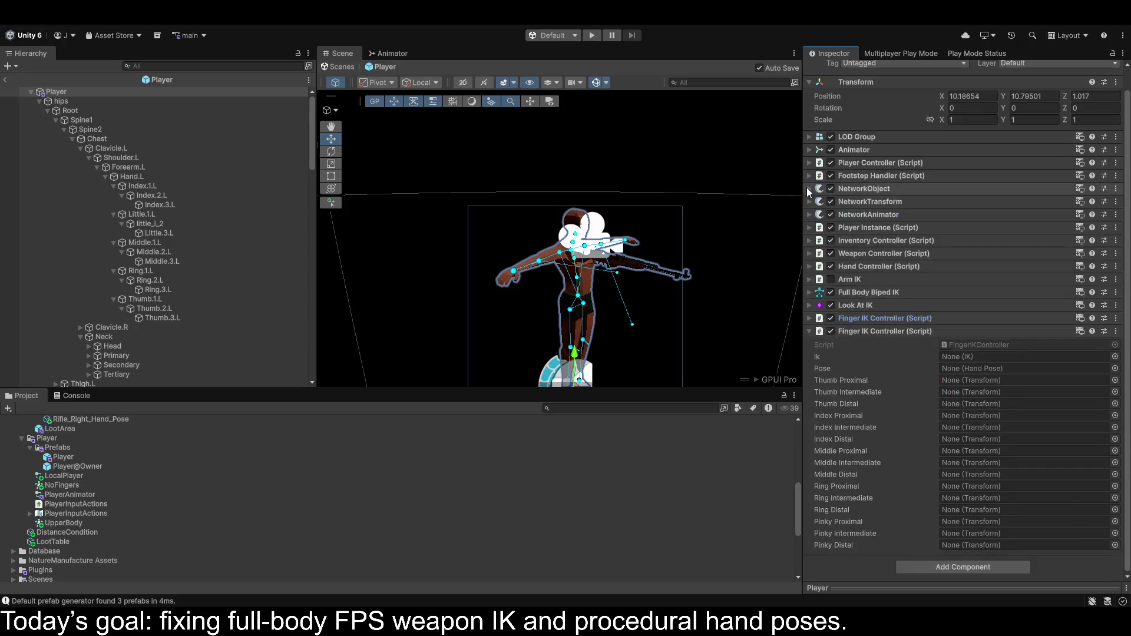
left_click_drag(872, 321, 960, 357)
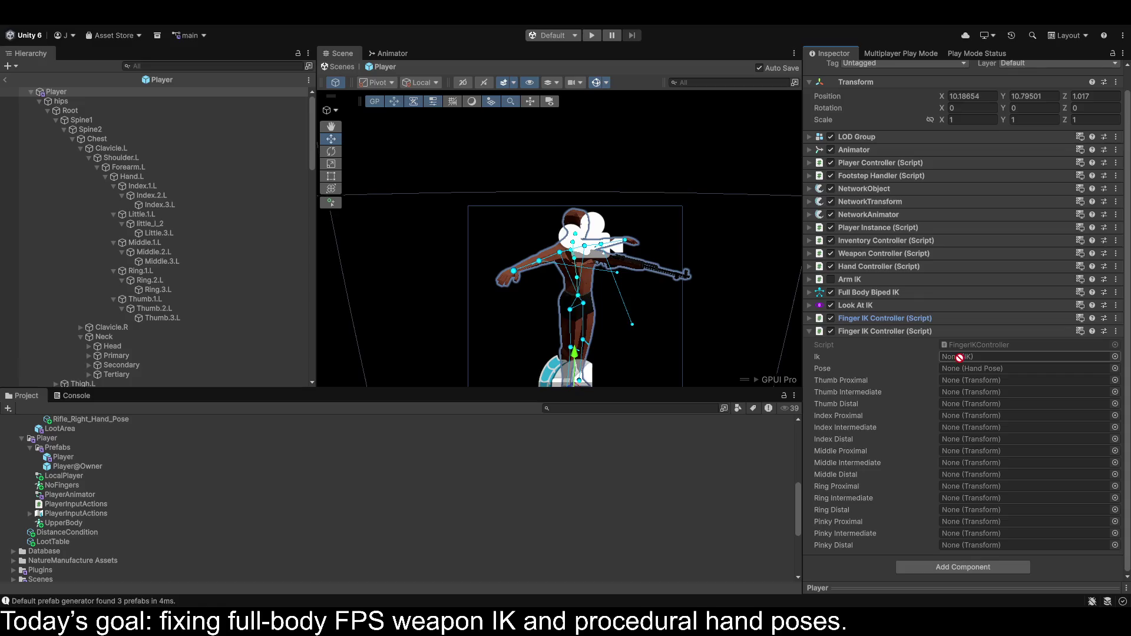
mouse_move(882, 294)
left_mouse_down()
mouse_move(1000, 343)
mouse_move(996, 357)
left_mouse_up()
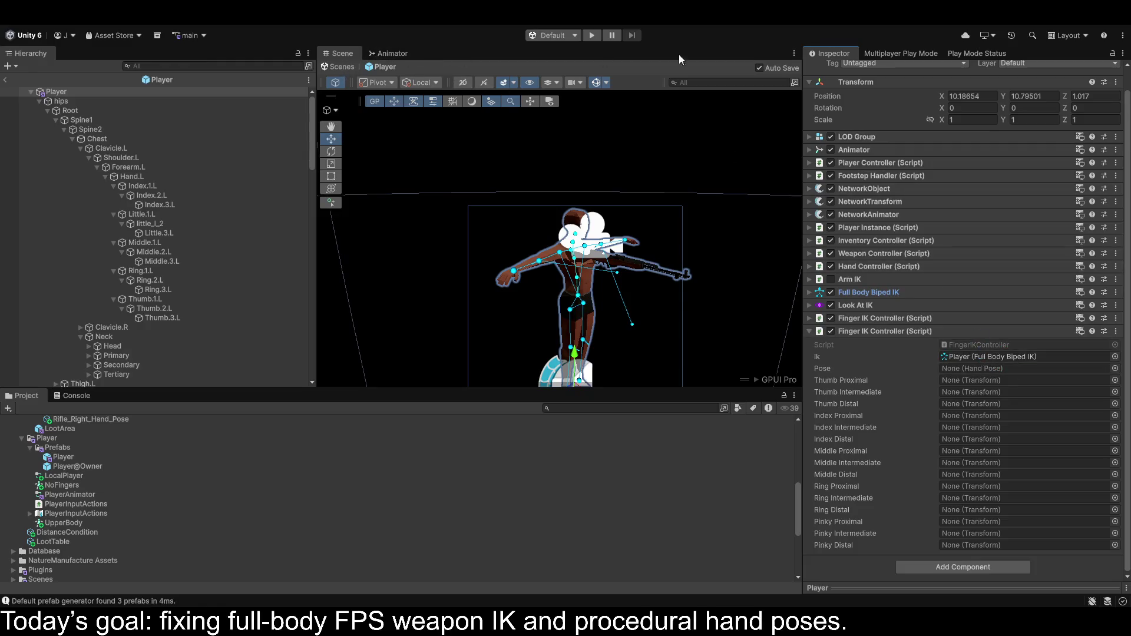
mouse_move(816, 58)
left_mouse_down()
mouse_move(348, 77)
mouse_move(330, 112)
left_mouse_up()
scroll(68, 327, "down", 5)
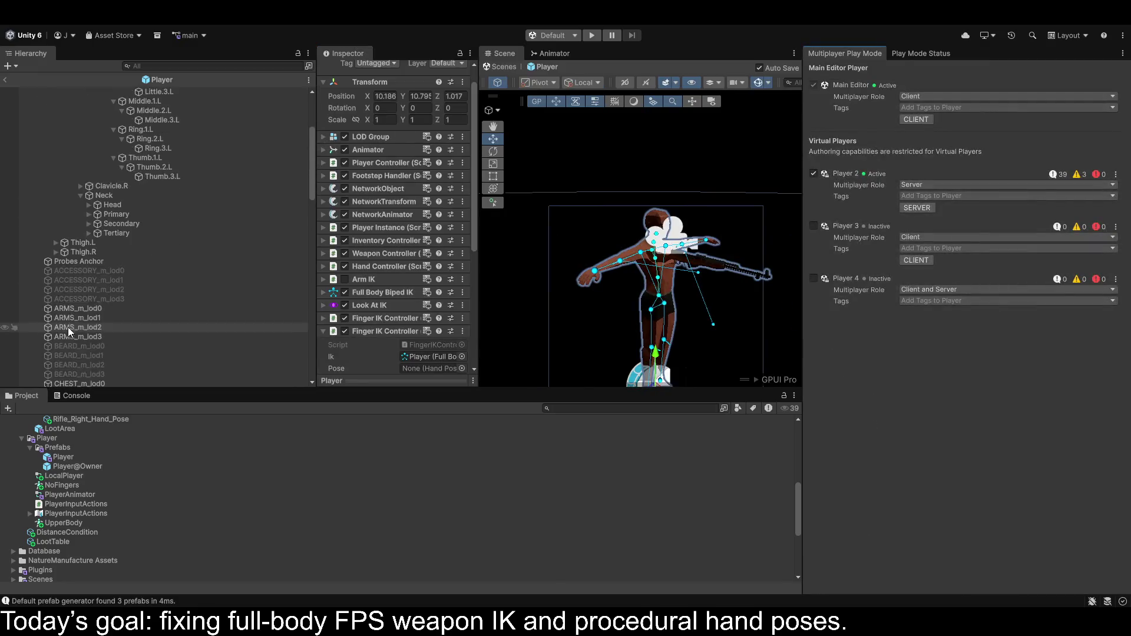
Expand Clavicle.R, Shoulder.R, Forearm.R and Hand.R in the Hierarchy.
left_click(80, 185)
left_click(89, 195)
left_click(93, 205)
left_click(96, 205)
left_click(100, 214)
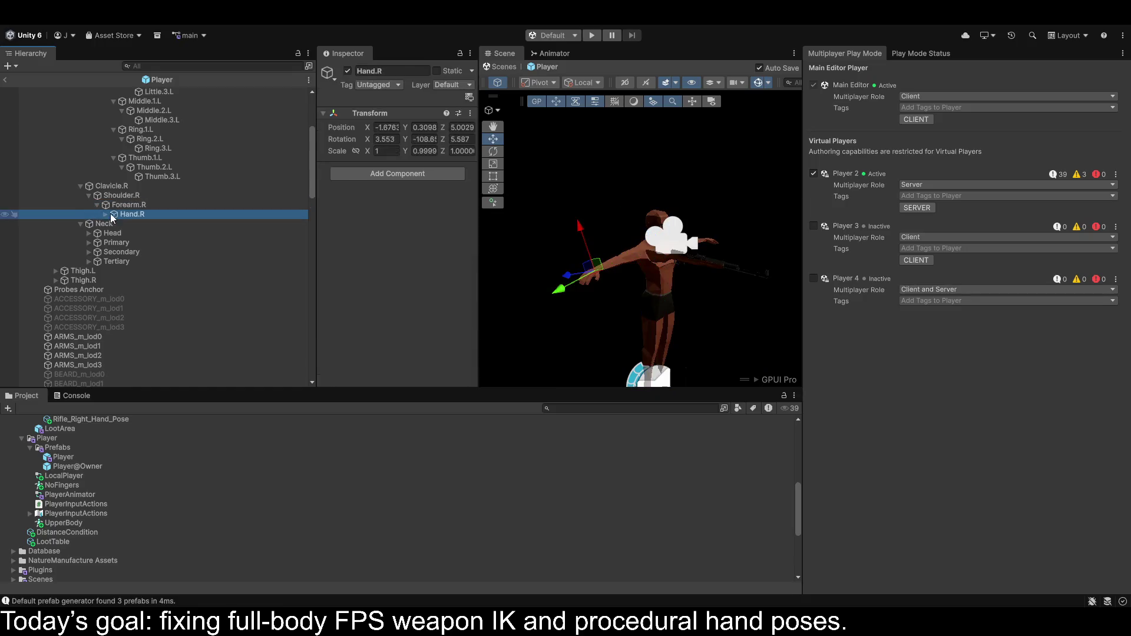
left_click(105, 214)
Expand the Index, Little, Middle, Ring and Thumb chains to show all three joints.
left_click(113, 224)
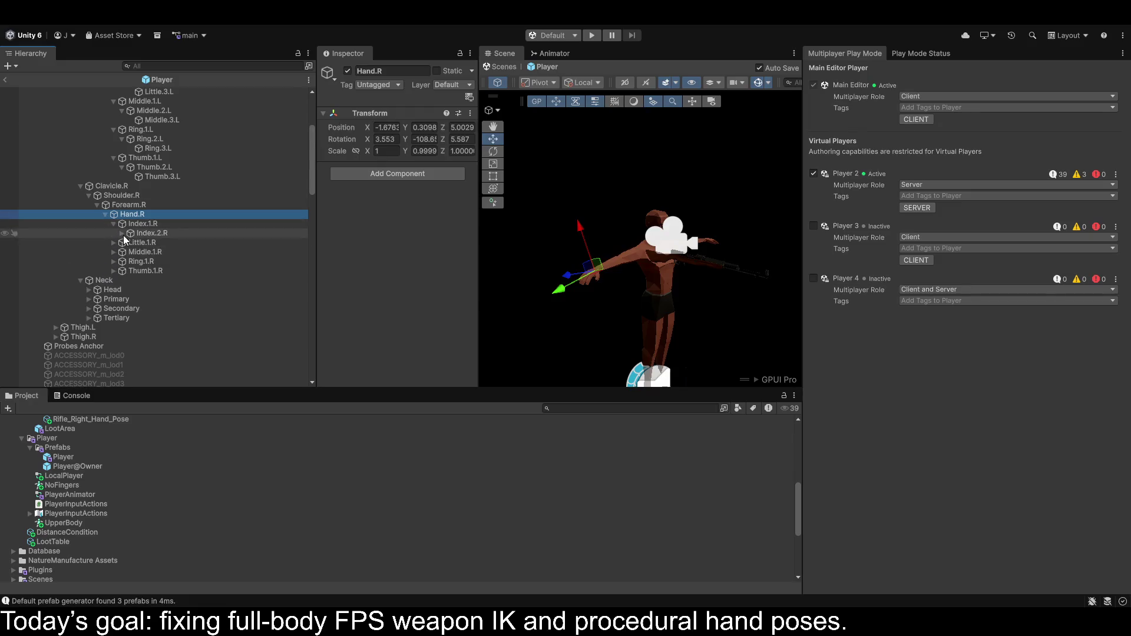
left_click(122, 234)
left_click(114, 252)
left_click(122, 262)
left_click(113, 281)
left_click(122, 290)
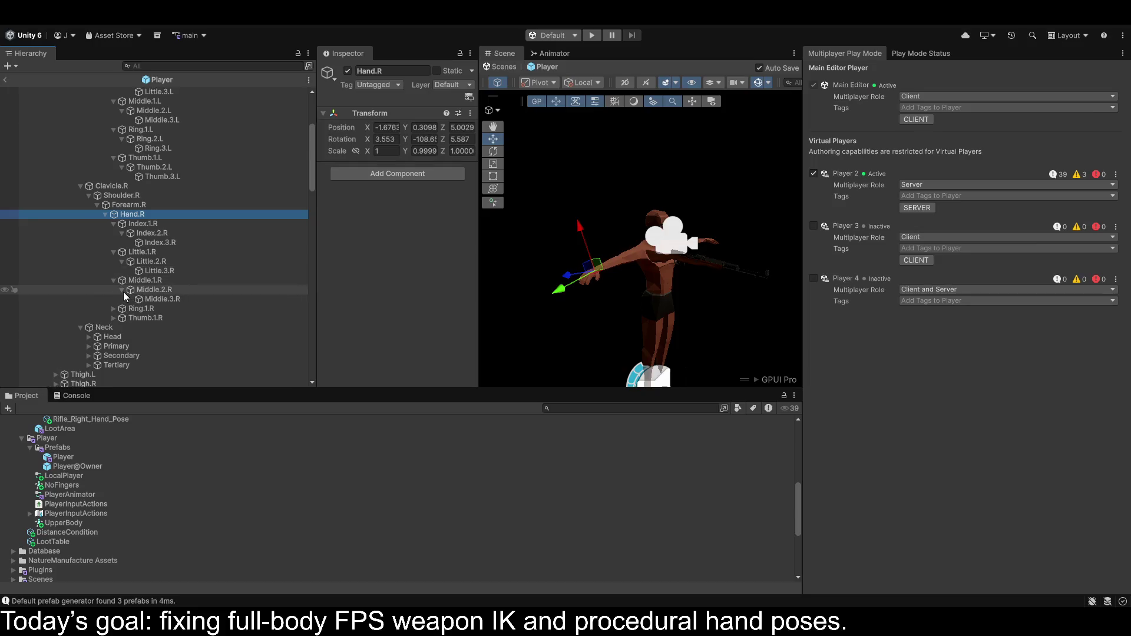
left_click(113, 309)
left_click(122, 318)
left_click(113, 337)
left_click(122, 347)
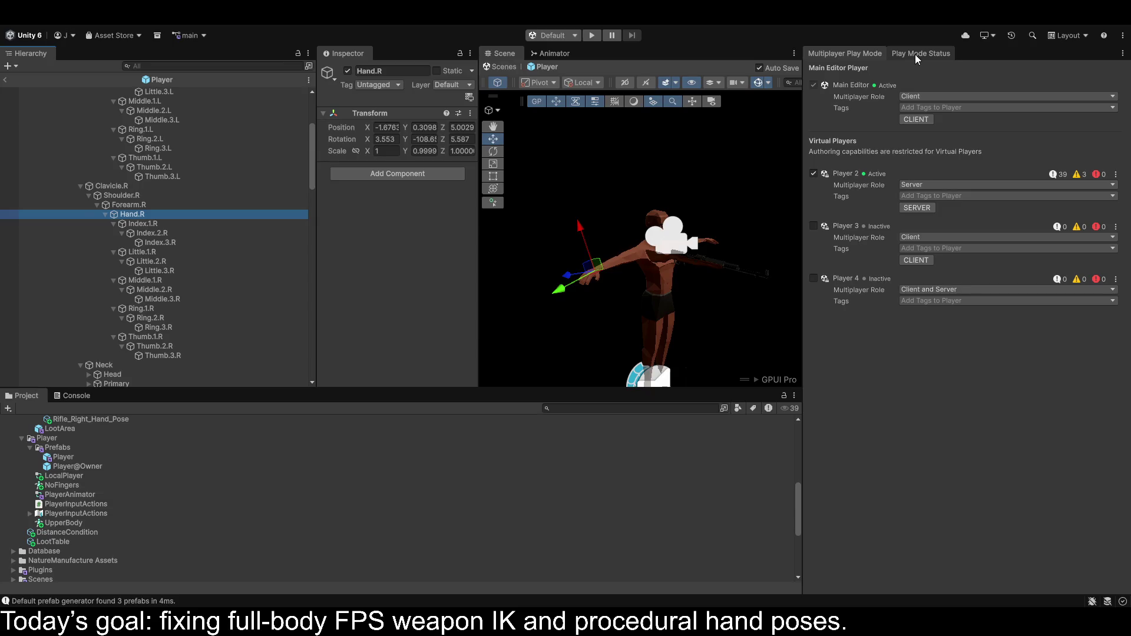
scroll(138, 238, "up", 5)
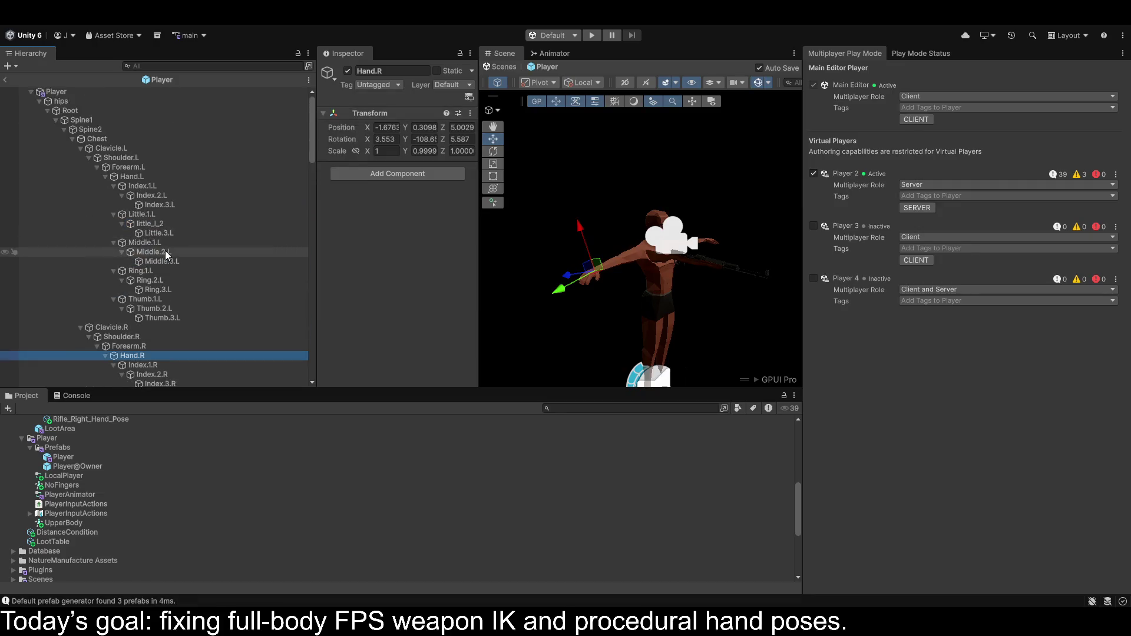
Expand the Player's last Finger IK Controller and drop Rifle_Right_Hand_Pose into its Pose field.
left_click(70, 94)
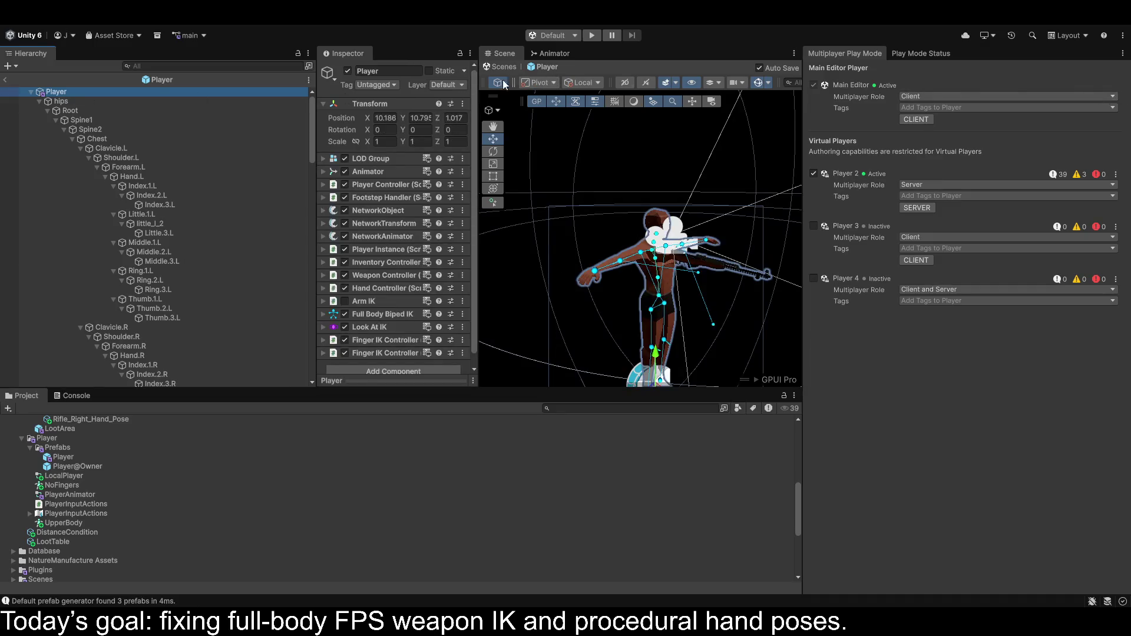
scroll(425, 208, "down", 1)
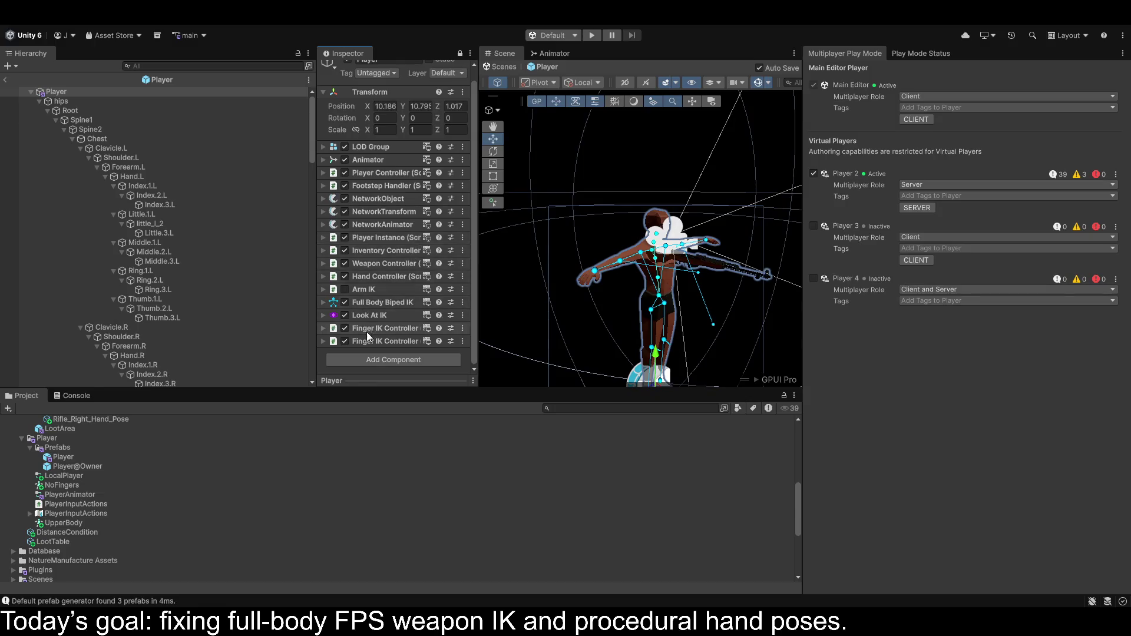
left_click(326, 344)
scroll(373, 309, "down", 3)
scroll(395, 288, "down", 2)
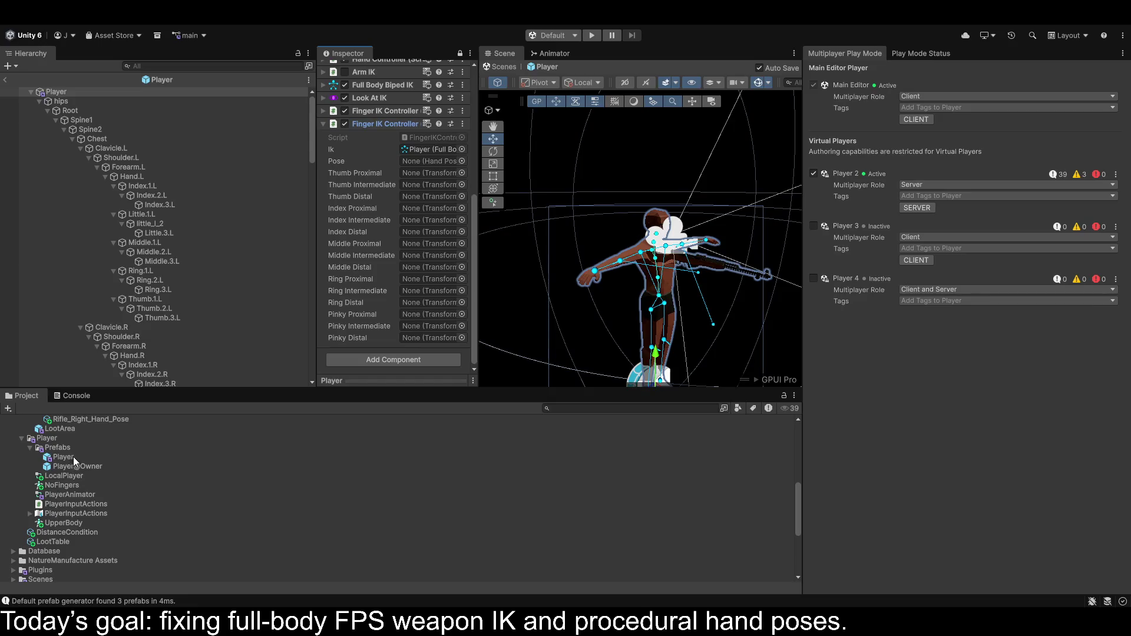
scroll(95, 451, "up", 2)
mouse_move(106, 452)
left_mouse_down()
mouse_move(161, 421)
mouse_move(427, 164)
left_mouse_up()
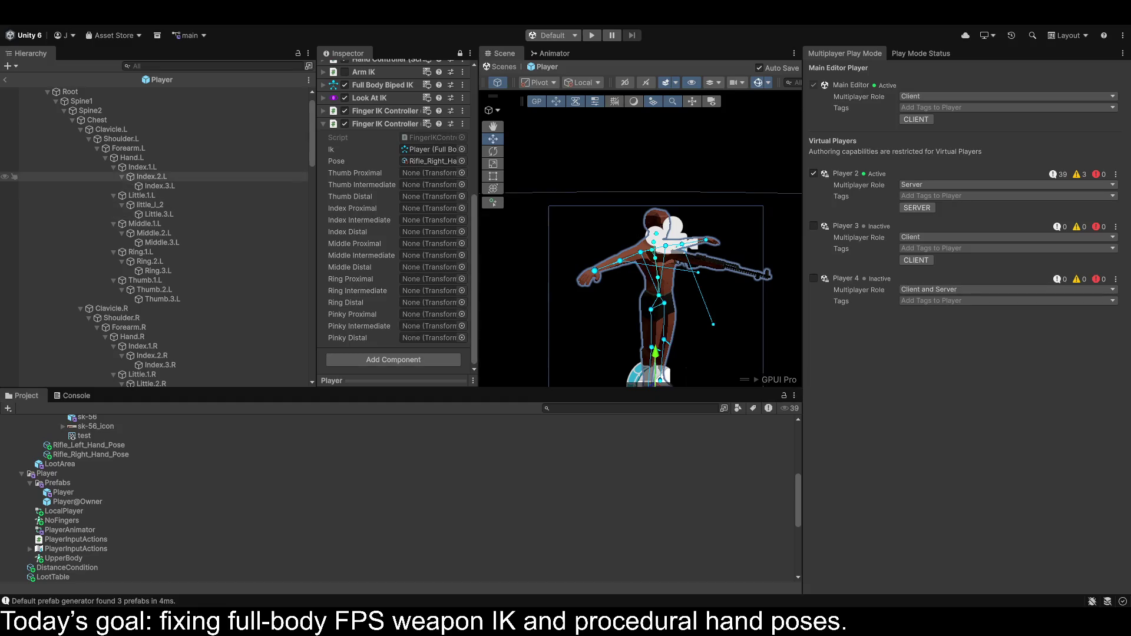
scroll(148, 236, "down", 2)
Assign Thumb.1–3.L and Index.1–3.L to the thumb and index Proximal, Intermediate and Distal slots.
left_click(145, 245)
left_click_drag(145, 245, 426, 175)
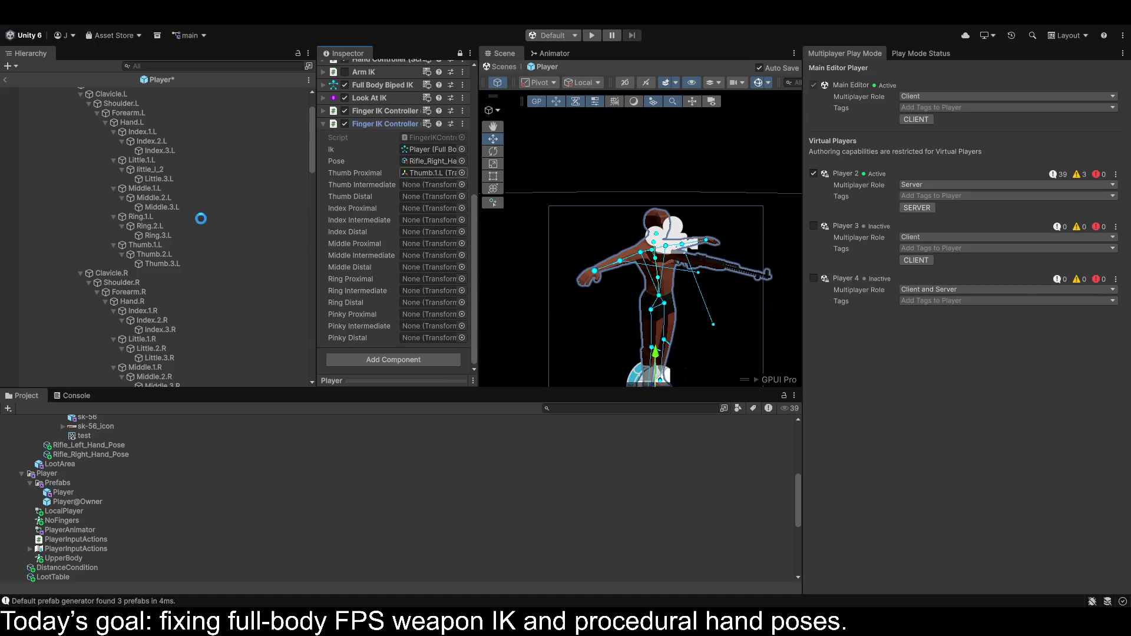
left_click_drag(147, 254, 430, 185)
mouse_move(168, 265)
left_mouse_down()
mouse_move(394, 219)
mouse_move(430, 197)
left_mouse_up()
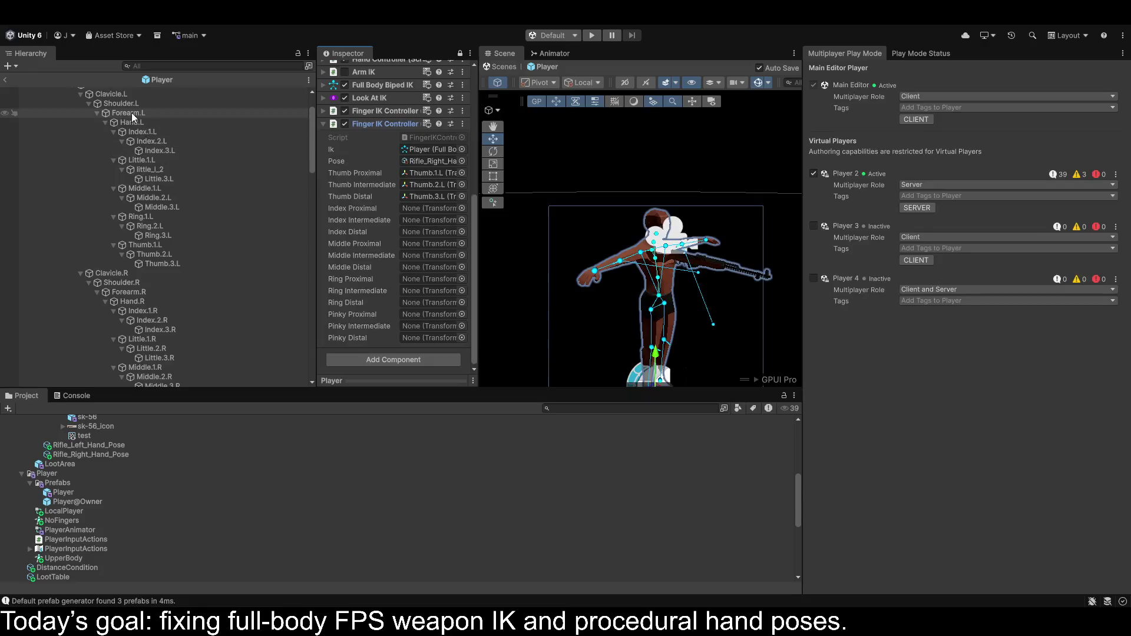
mouse_move(144, 133)
left_mouse_down()
mouse_move(410, 214)
mouse_move(433, 210)
left_mouse_up()
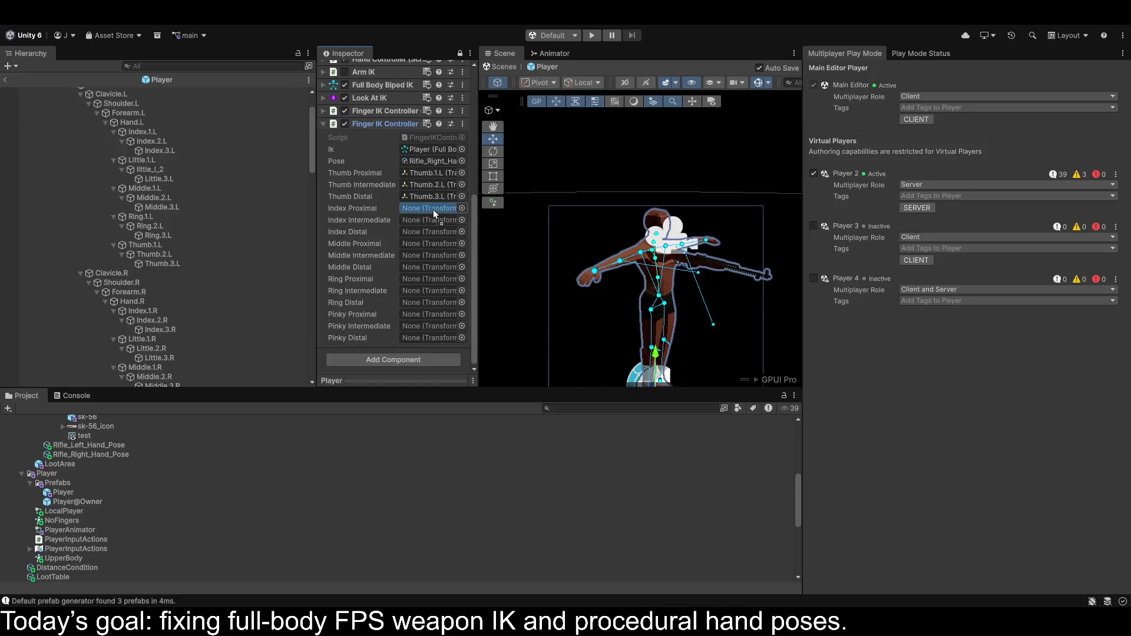
left_click_drag(152, 142, 415, 224)
left_click_drag(153, 151, 421, 231)
Assign the Little .L bones to Pinky, Middle.1–2.L to Middle, and Ring.1–3.L to Ring slots.
mouse_move(147, 167)
left_mouse_down()
mouse_move(465, 315)
mouse_move(422, 313)
mouse_move(412, 290)
mouse_move(423, 315)
left_mouse_up()
left_click_drag(153, 171, 415, 323)
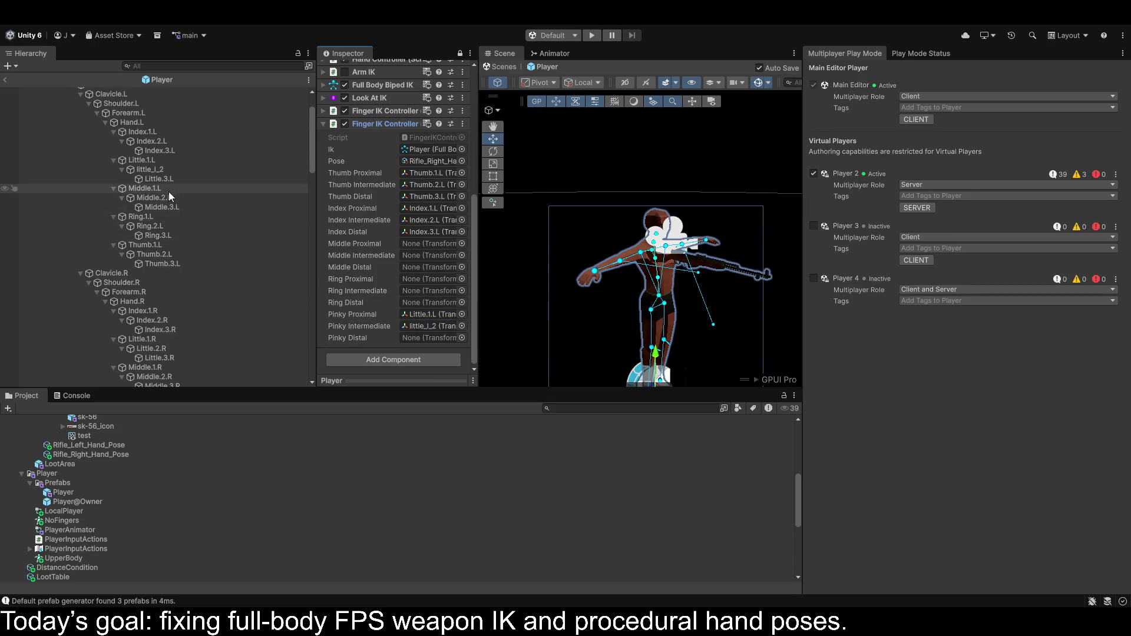
mouse_move(155, 179)
left_mouse_down()
mouse_move(427, 340)
mouse_move(150, 194)
mouse_move(424, 243)
left_mouse_up()
mouse_move(155, 197)
left_mouse_down()
mouse_move(447, 266)
mouse_move(443, 253)
left_mouse_up()
mouse_move(178, 218)
left_mouse_down()
mouse_move(167, 207)
mouse_move(451, 280)
mouse_move(437, 268)
left_mouse_up()
left_click(140, 217)
left_click_drag(140, 221, 442, 280)
left_click_drag(150, 229, 389, 293)
left_click_drag(151, 239, 415, 304)
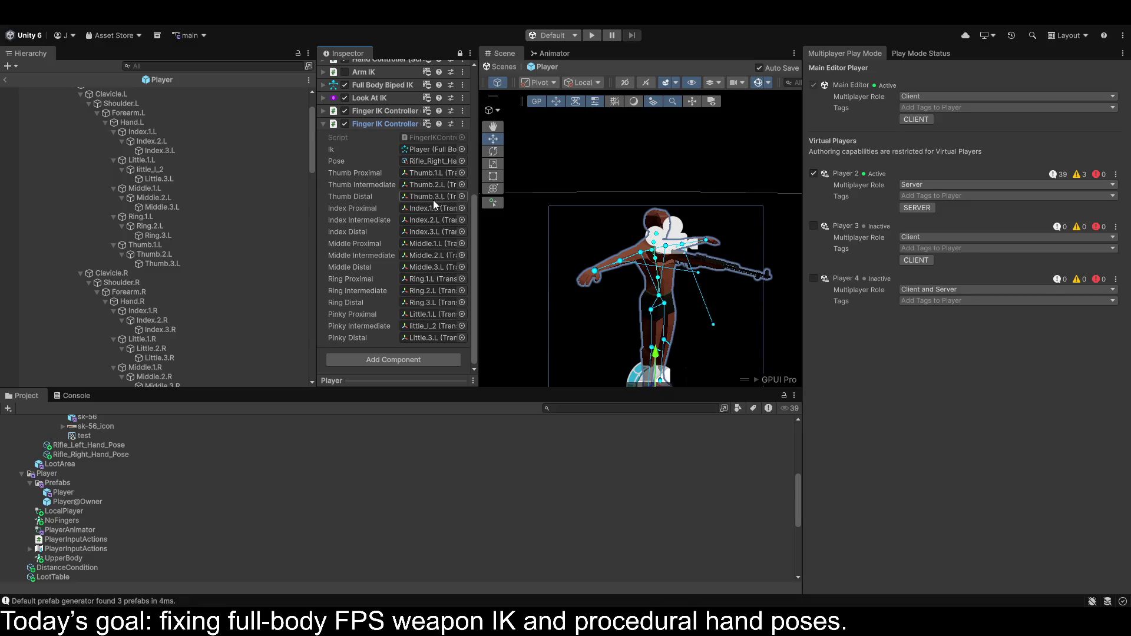
scroll(169, 246, "down", 5)
scroll(148, 236, "down", 1)
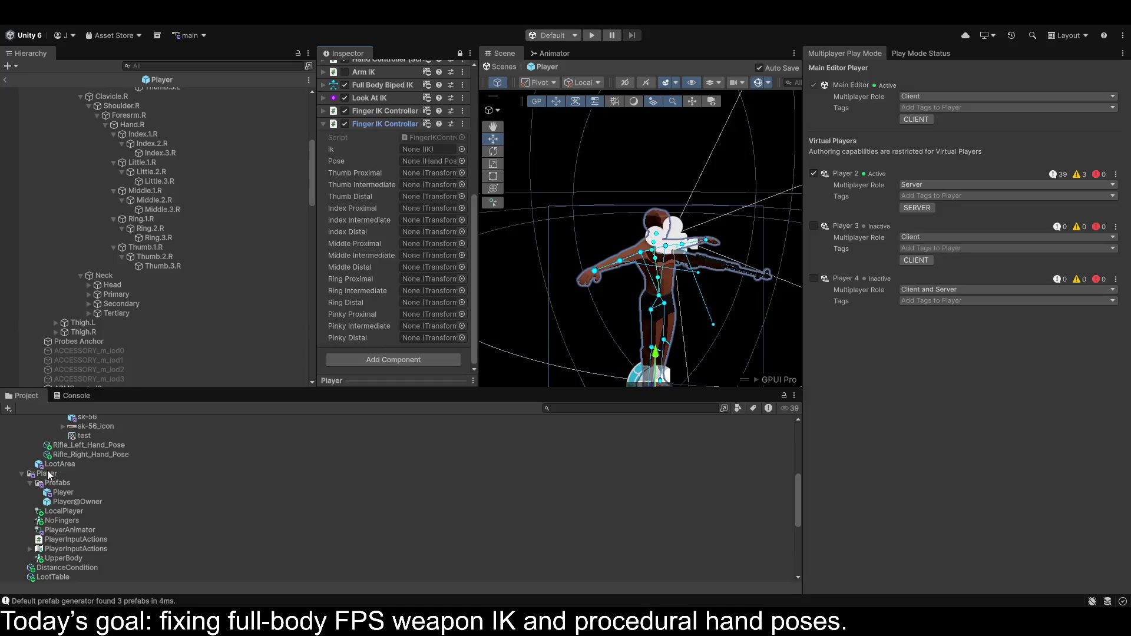
Assign Rifle_Right_Hand_Pose to Pose and Full Body Biped IK to the Ik slot.
left_click_drag(98, 460, 432, 164)
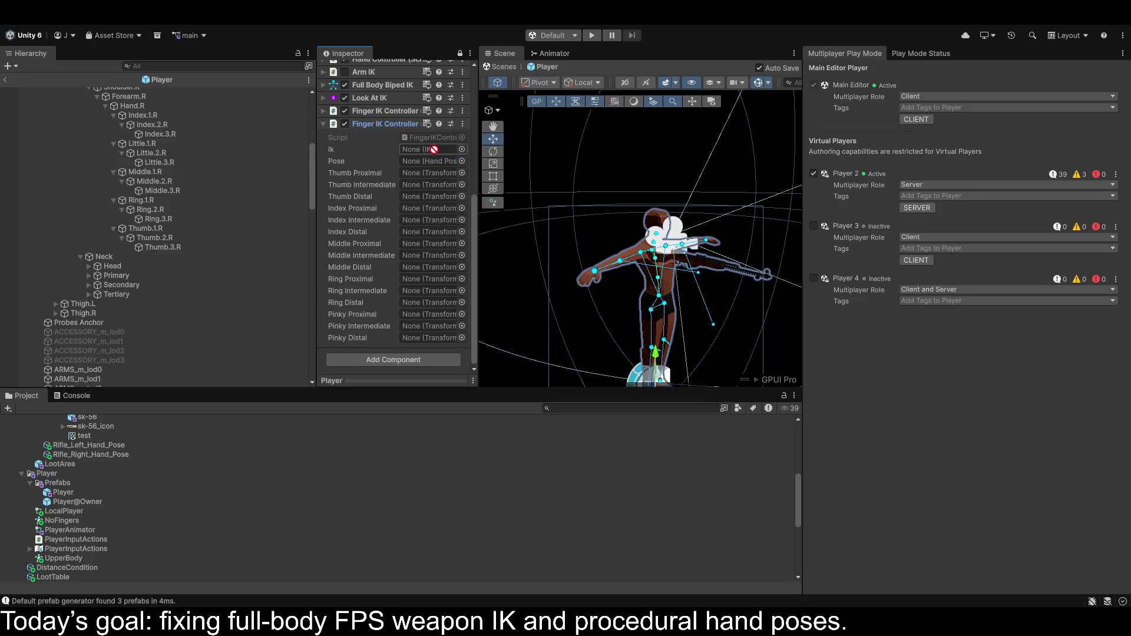
left_click_drag(358, 89, 426, 152)
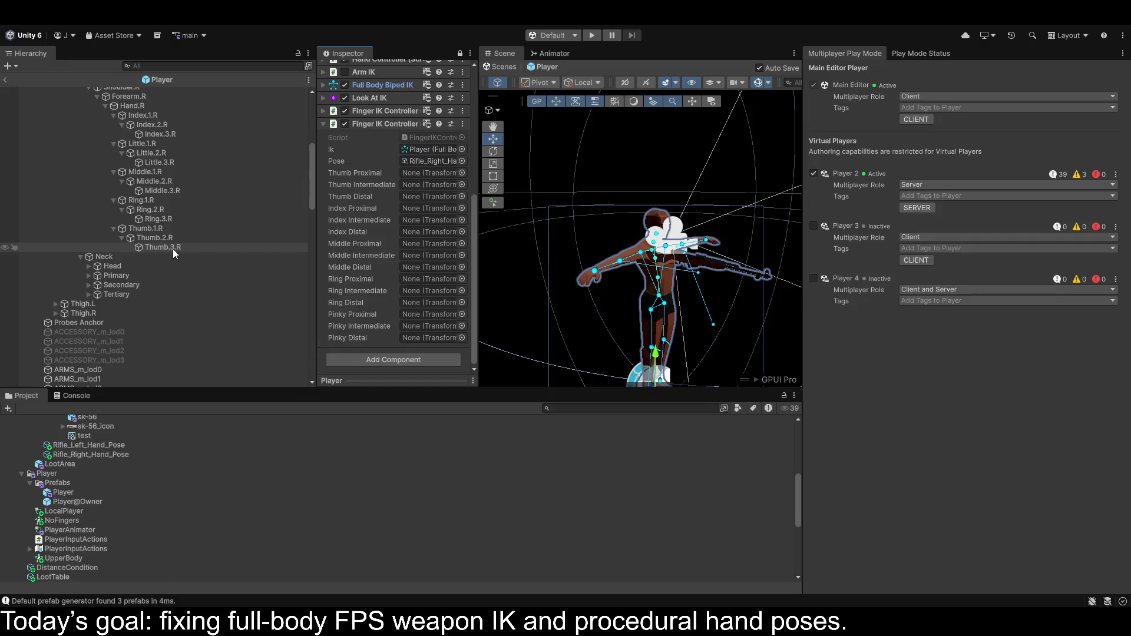
scroll(176, 249, "up", 3)
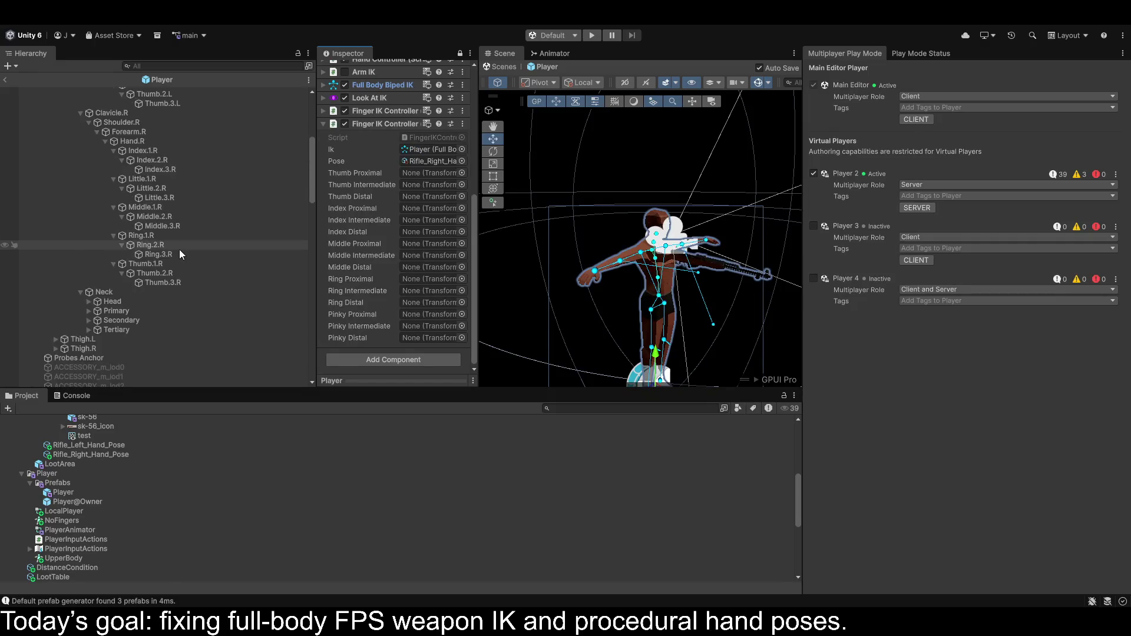
Assign Thumb.1–3.R and Index.1–3.R to the thumb and index Proximal, Intermediate and Distal slots.
left_click(146, 266)
left_click_drag(146, 263, 419, 173)
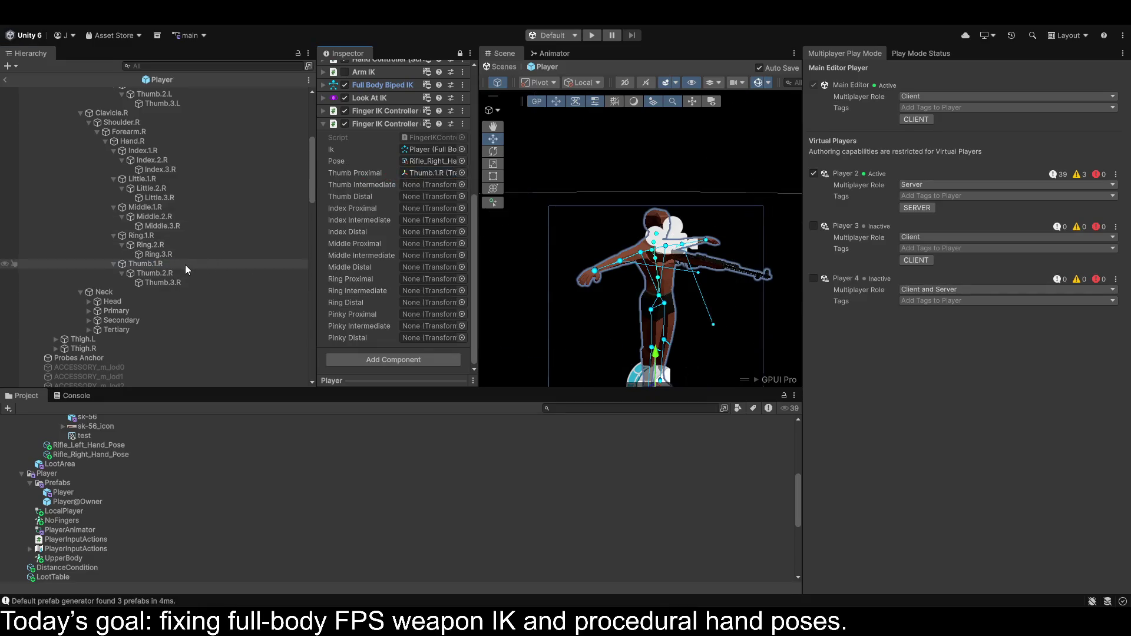
mouse_move(154, 270)
left_mouse_down()
mouse_move(424, 219)
mouse_move(426, 185)
left_mouse_up()
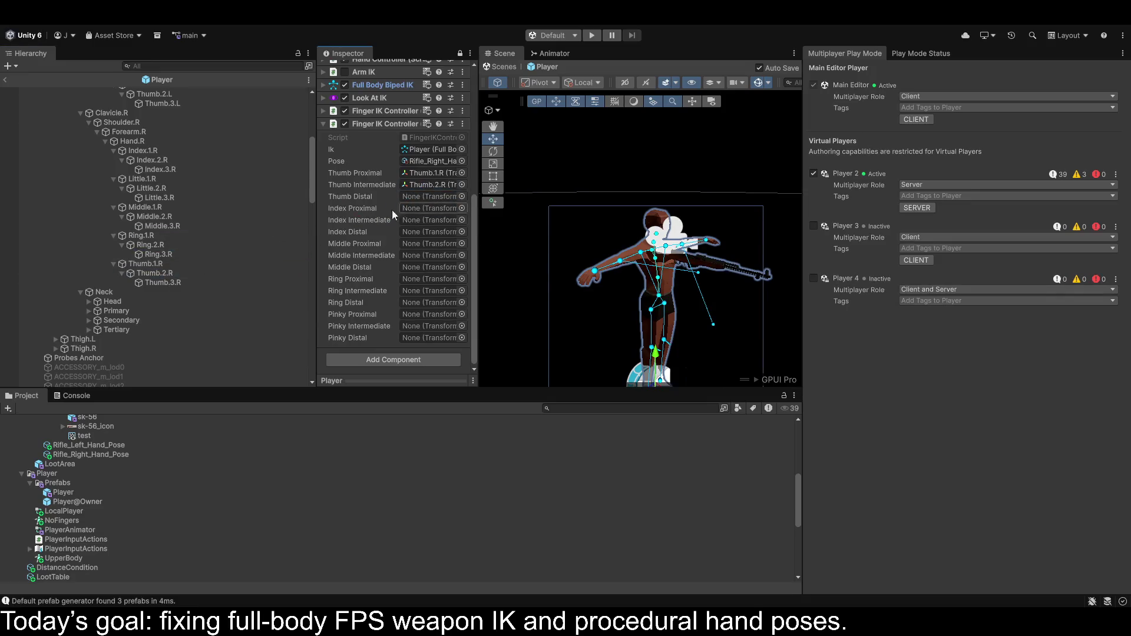
left_click_drag(160, 282, 438, 200)
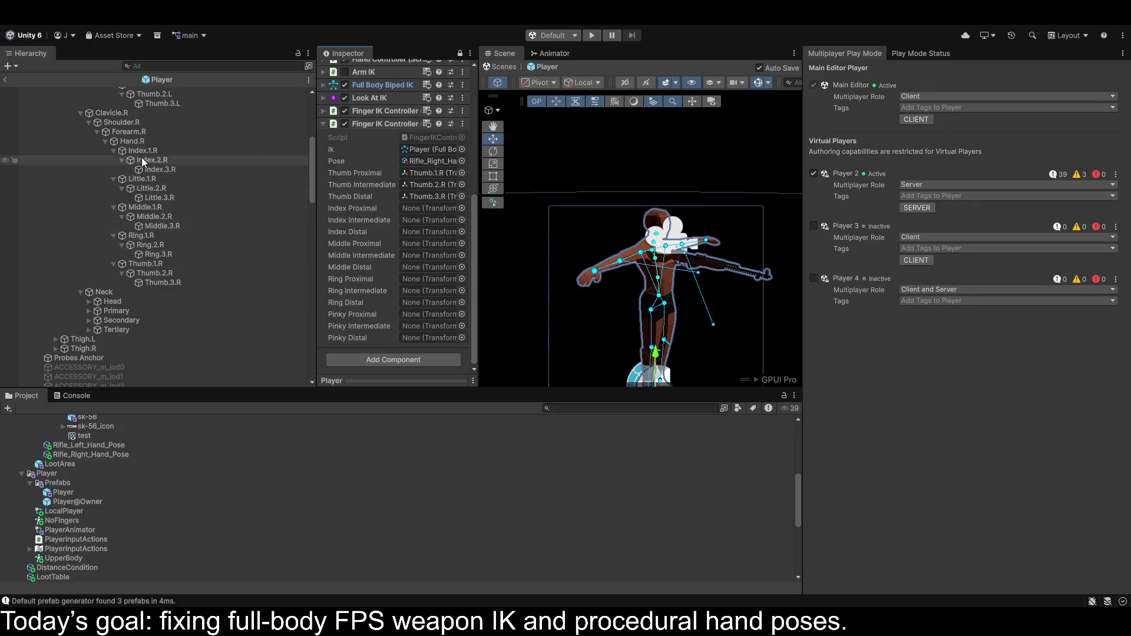
mouse_move(143, 152)
left_mouse_down()
mouse_move(401, 217)
mouse_move(433, 206)
left_mouse_up()
mouse_move(136, 160)
left_mouse_down()
mouse_move(231, 165)
mouse_move(440, 236)
mouse_move(416, 217)
left_mouse_up()
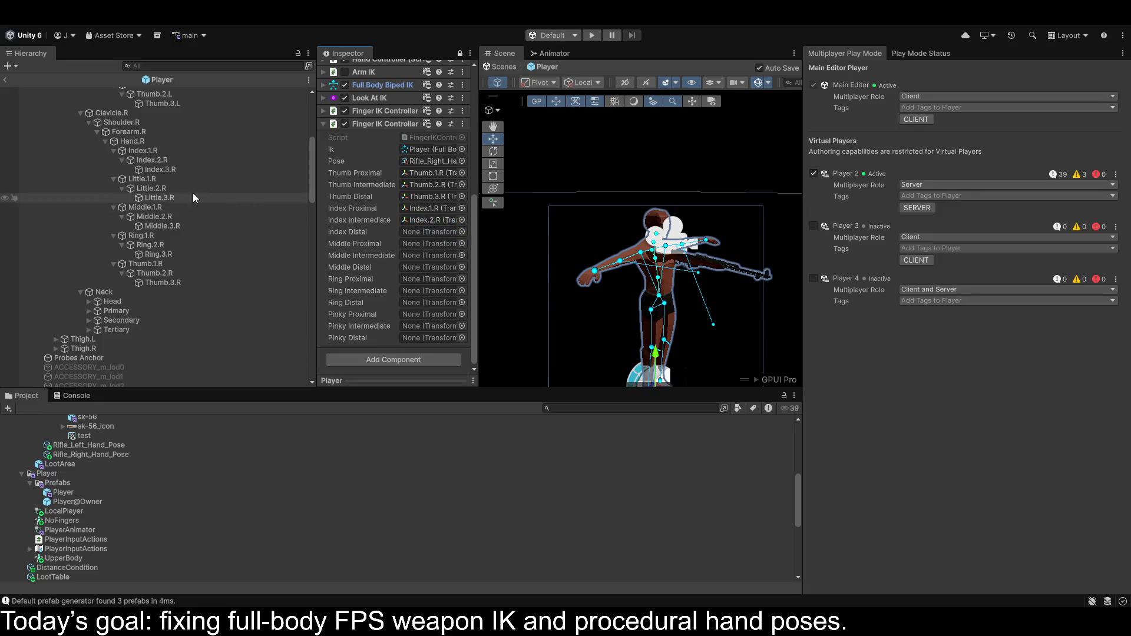
mouse_move(155, 171)
left_mouse_down()
mouse_move(390, 243)
mouse_move(422, 236)
left_mouse_up()
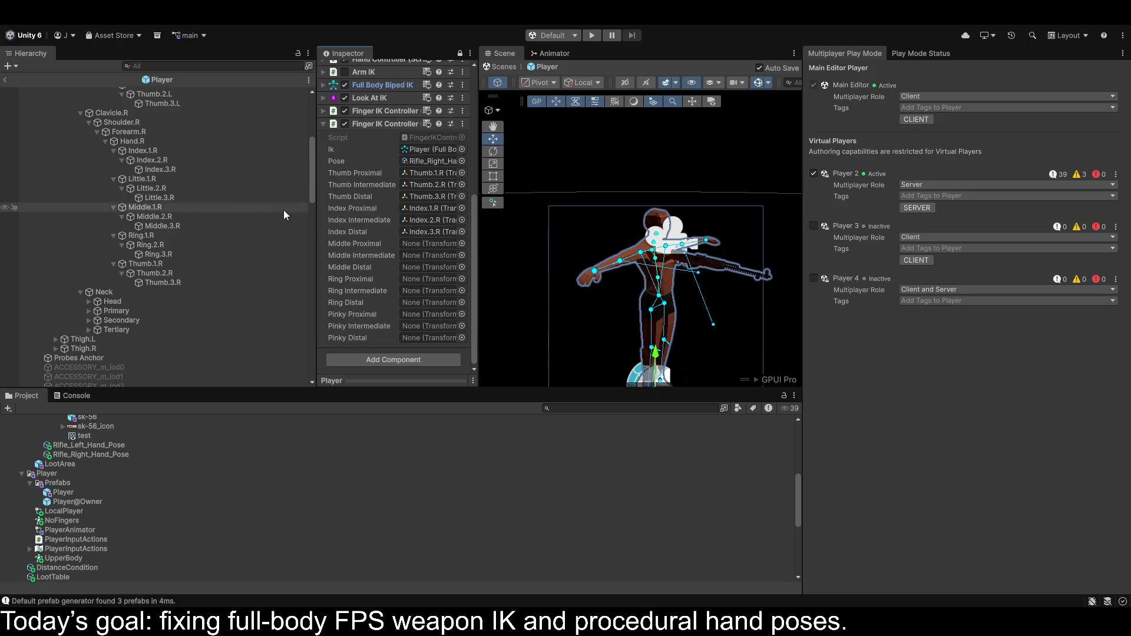
Fill the pinky, middle and ring slots with the Little, Middle and Ring .R bones, then enter play mode.
left_click_drag(136, 178, 415, 316)
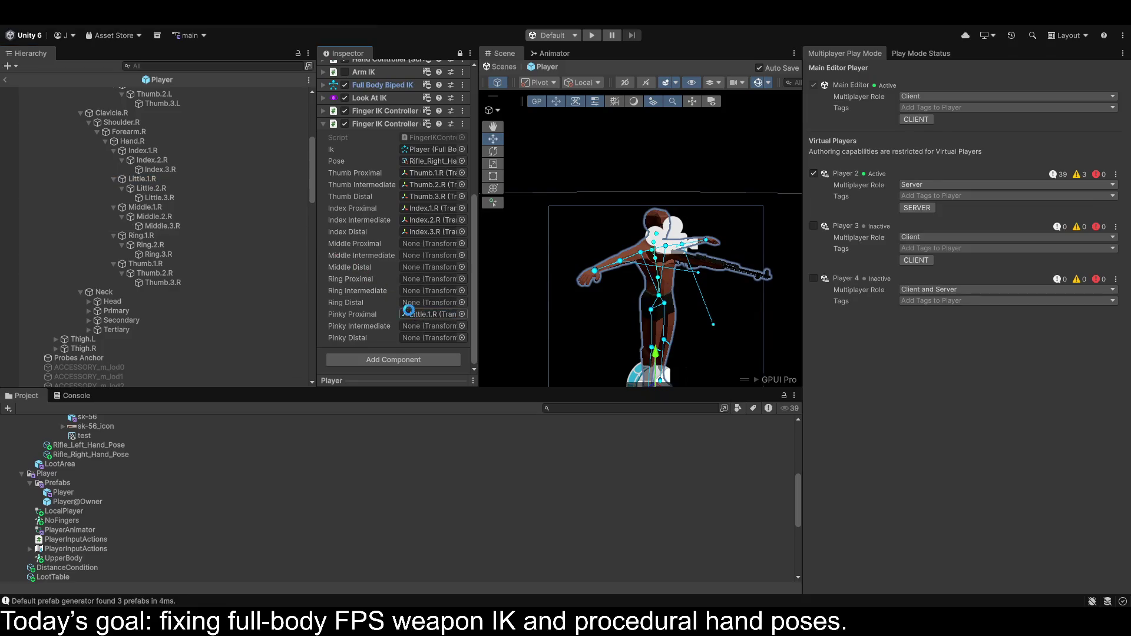
mouse_move(147, 190)
left_mouse_down()
mouse_move(428, 320)
mouse_move(151, 195)
mouse_move(440, 338)
left_mouse_up()
left_click_drag(141, 208, 416, 245)
left_click_drag(153, 217, 434, 255)
left_click(148, 231)
left_click_drag(149, 230, 415, 269)
left_click_drag(136, 236, 415, 282)
left_click(159, 245)
left_click_drag(141, 242, 416, 290)
left_click_drag(171, 255, 458, 305)
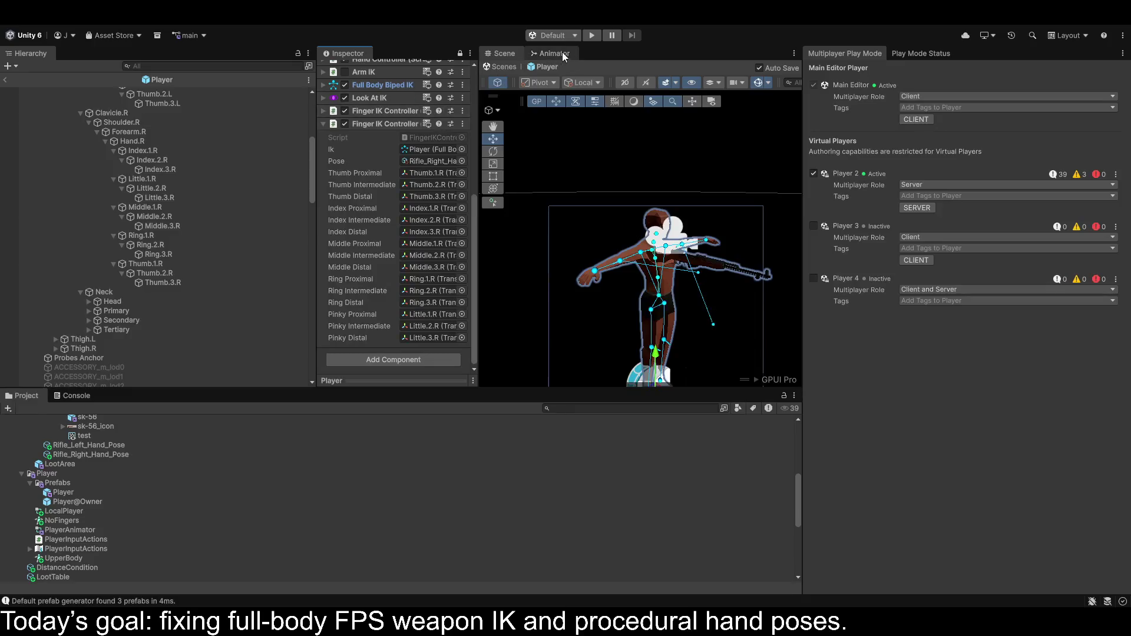
left_click(591, 36)
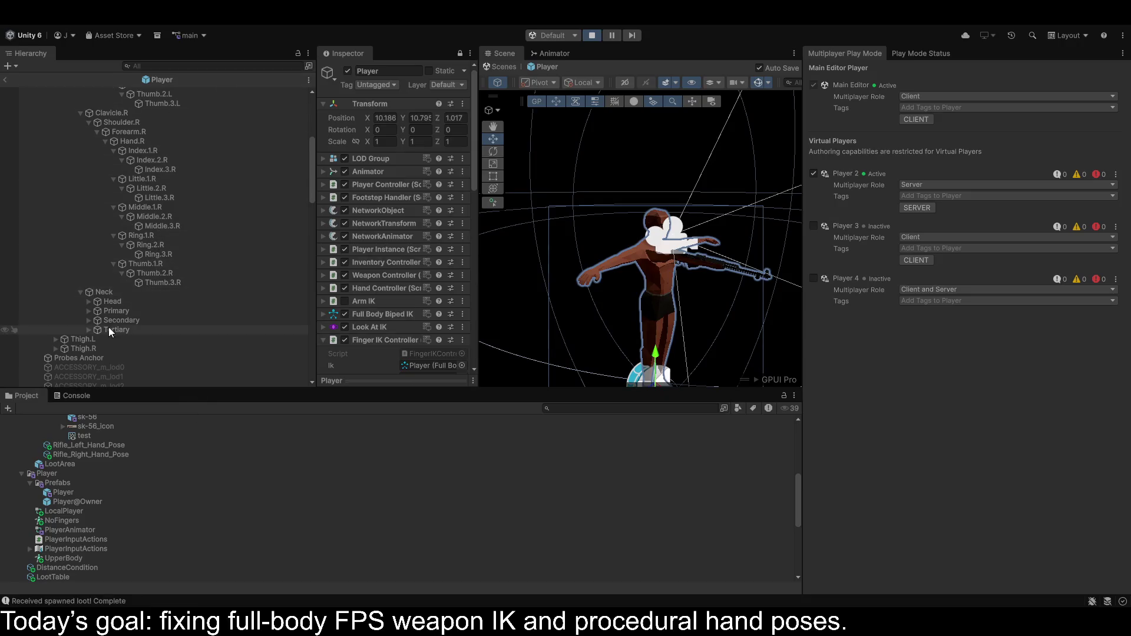
Exit play mode and select the sk-56 rifle's leftHand target under HeadEffector > WeaponRoot.
scroll(104, 331, "down", 2)
scroll(98, 320, "down", 2)
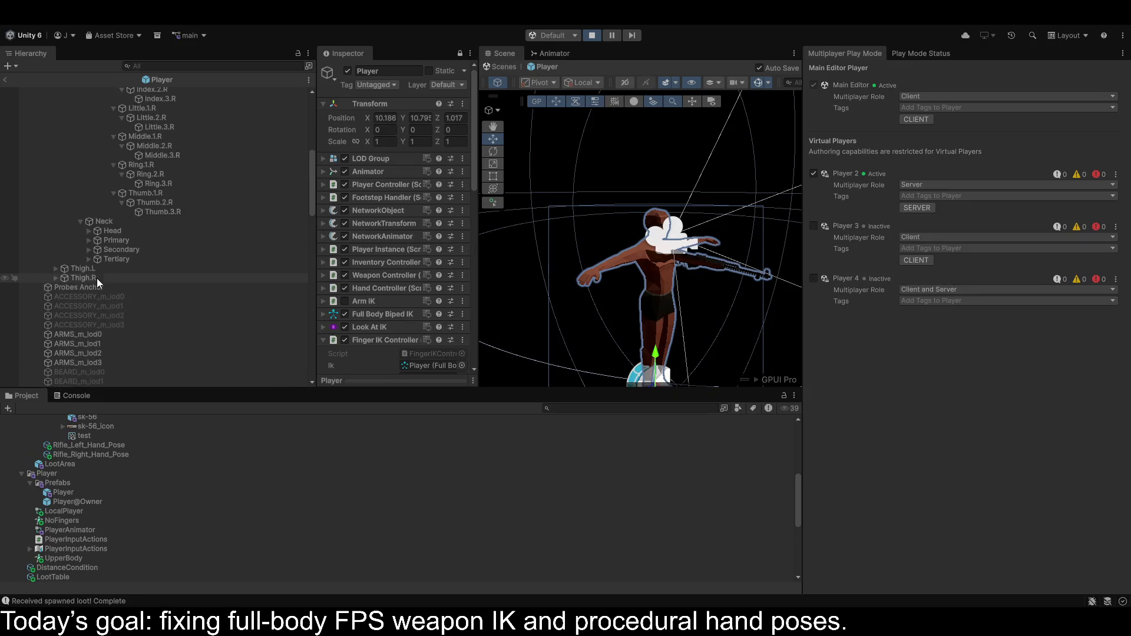
scroll(83, 267, "down", 15)
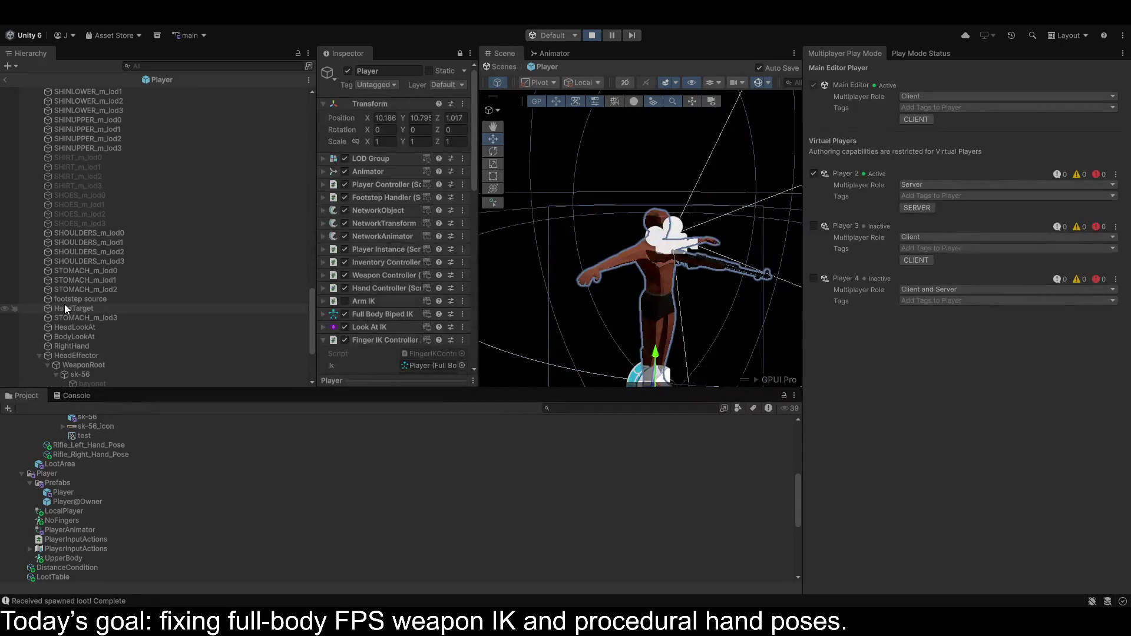
left_click(592, 35)
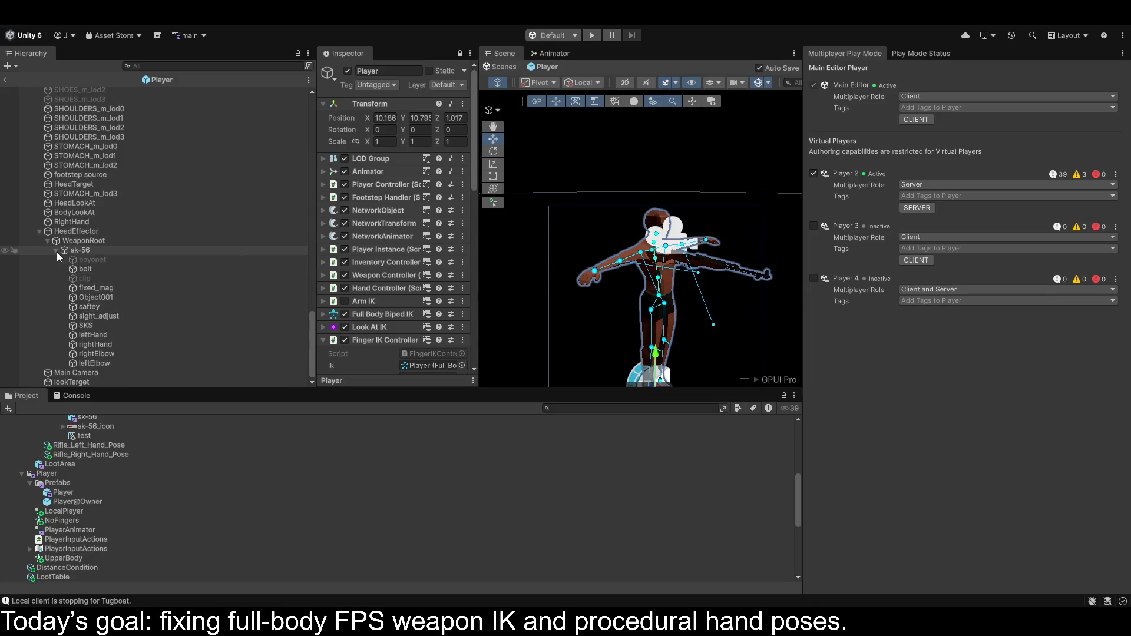
left_click(83, 338)
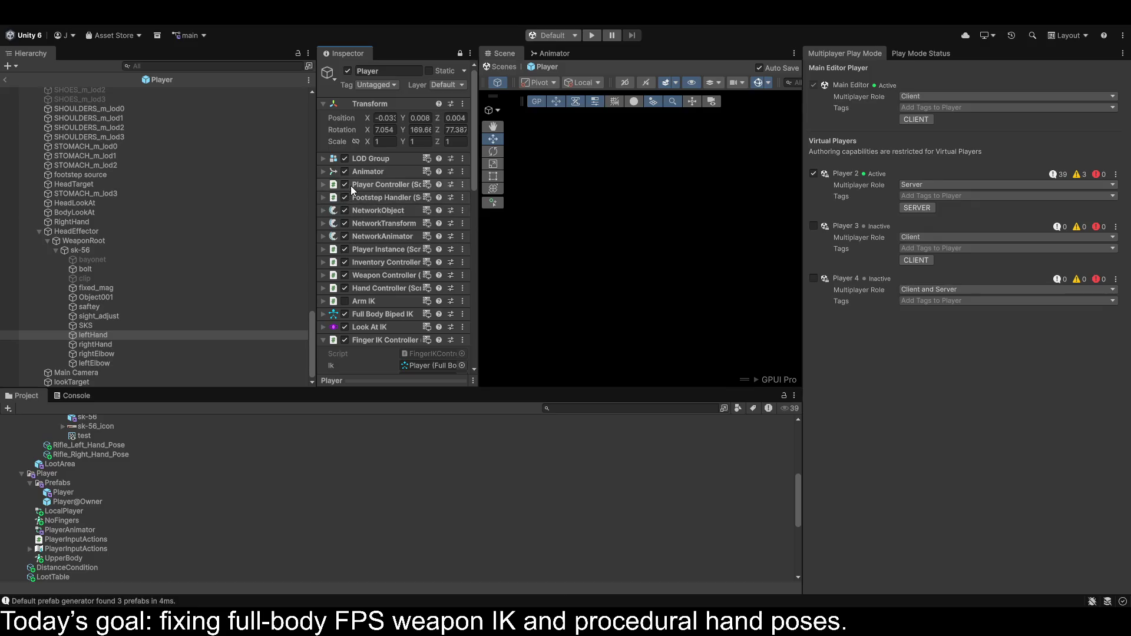
Leave the Player prefab and widen the Game view.
left_click(7, 80)
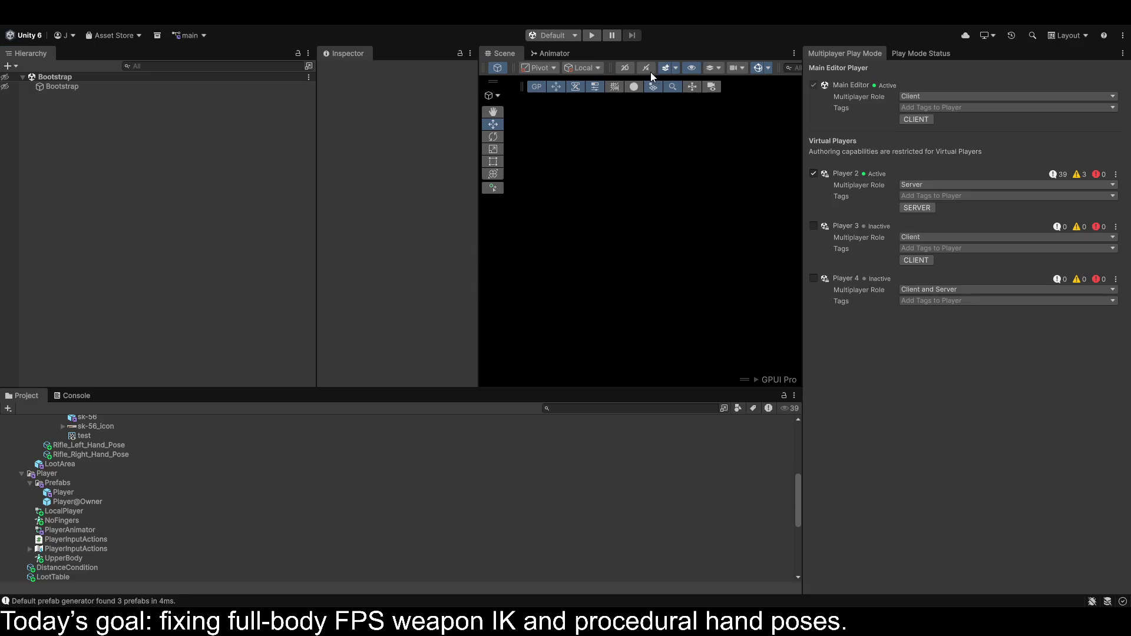
key("ctrl+2")
left_click_drag(480, 136, 299, 136)
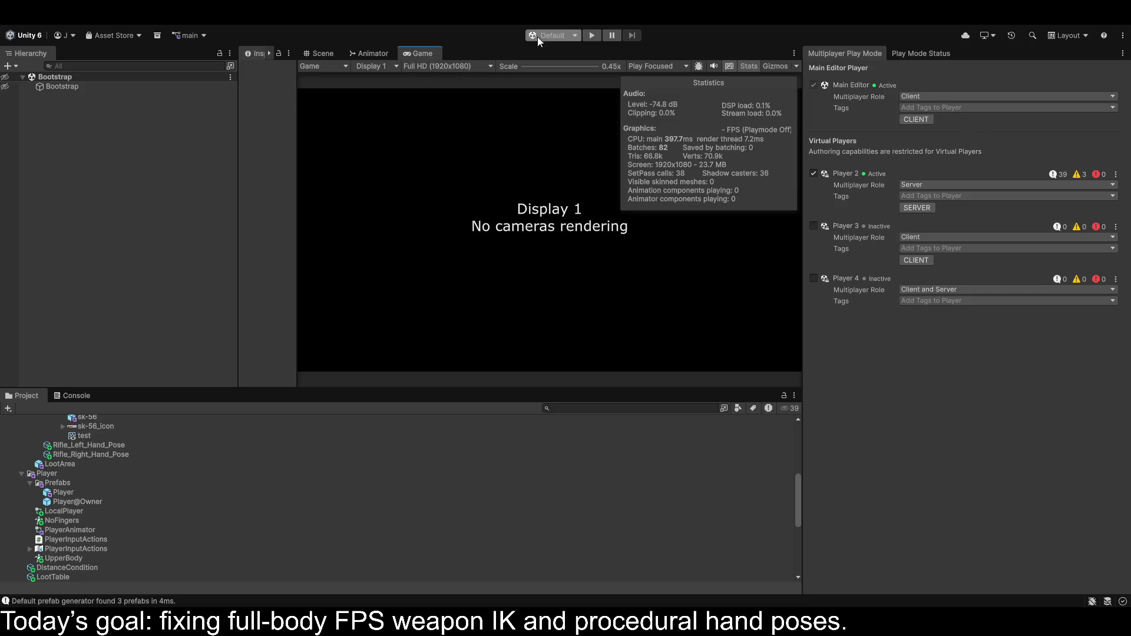
Play the game, join Multiplayer, check the Scene view, then stop playing.
left_click(592, 36)
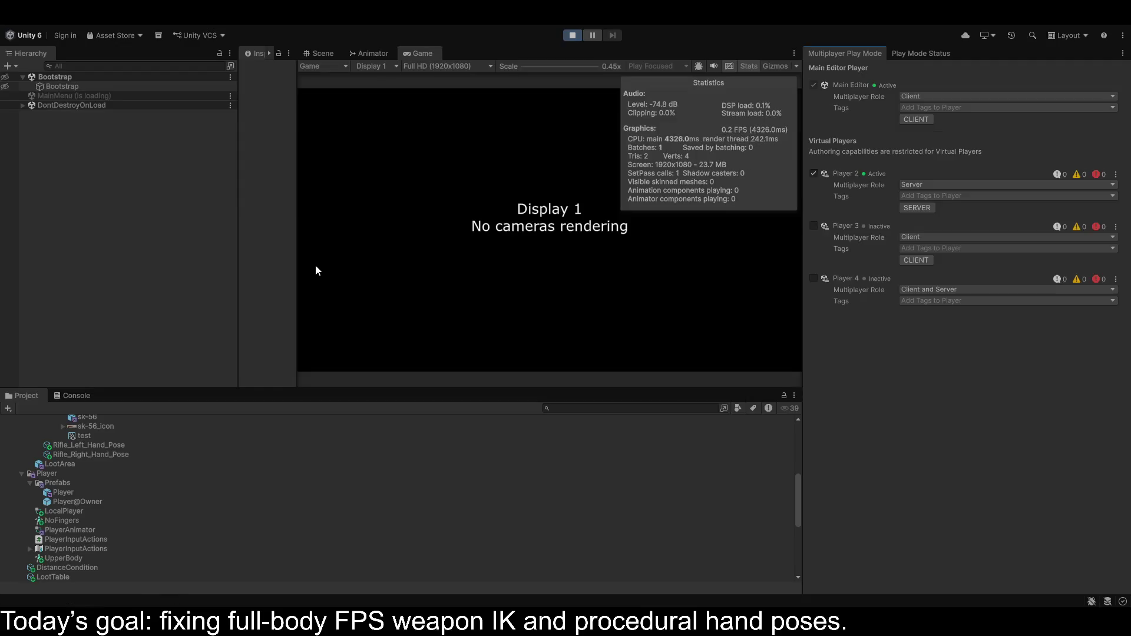
left_click(360, 239)
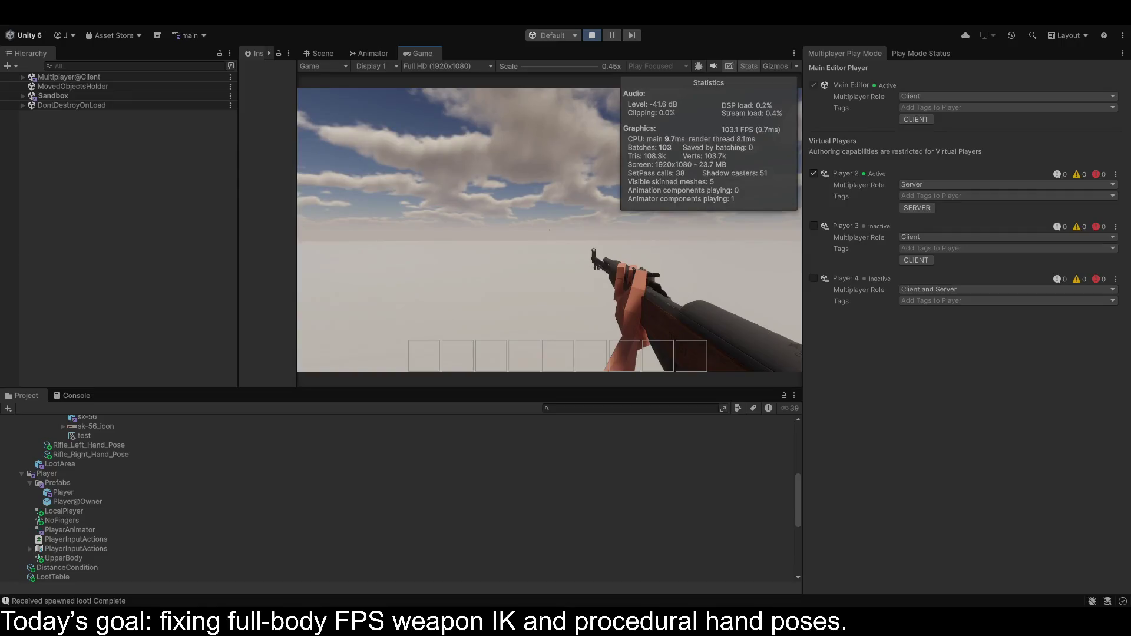
left_click(315, 56)
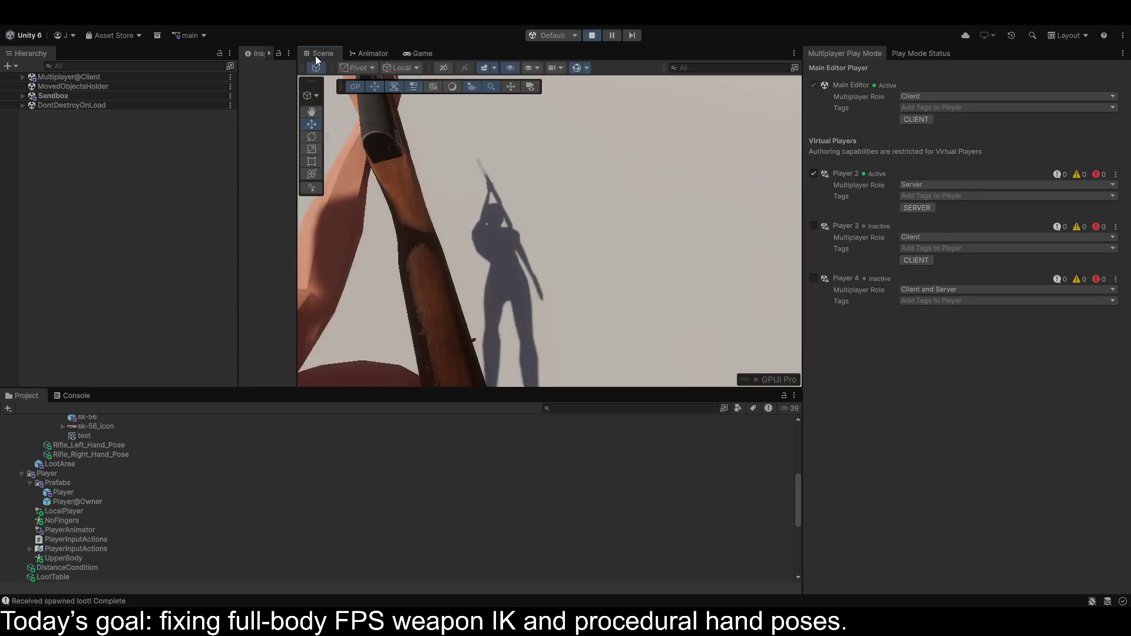
left_click(591, 36)
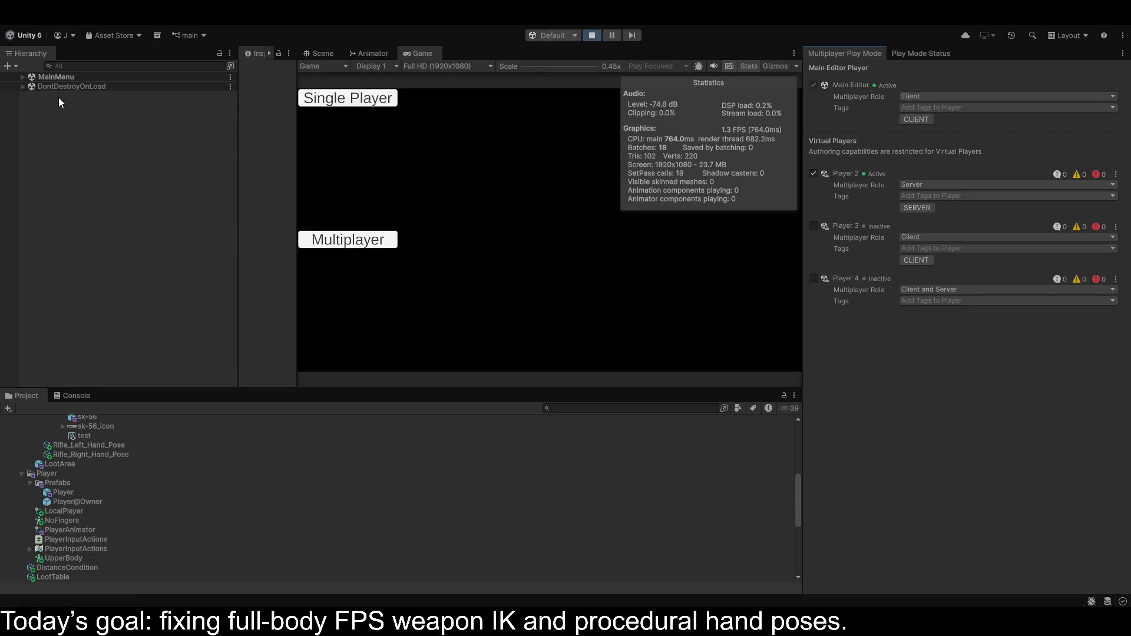
Join a Multiplayer session and orbit the Scene view close to the player's rifle.
left_click(394, 234)
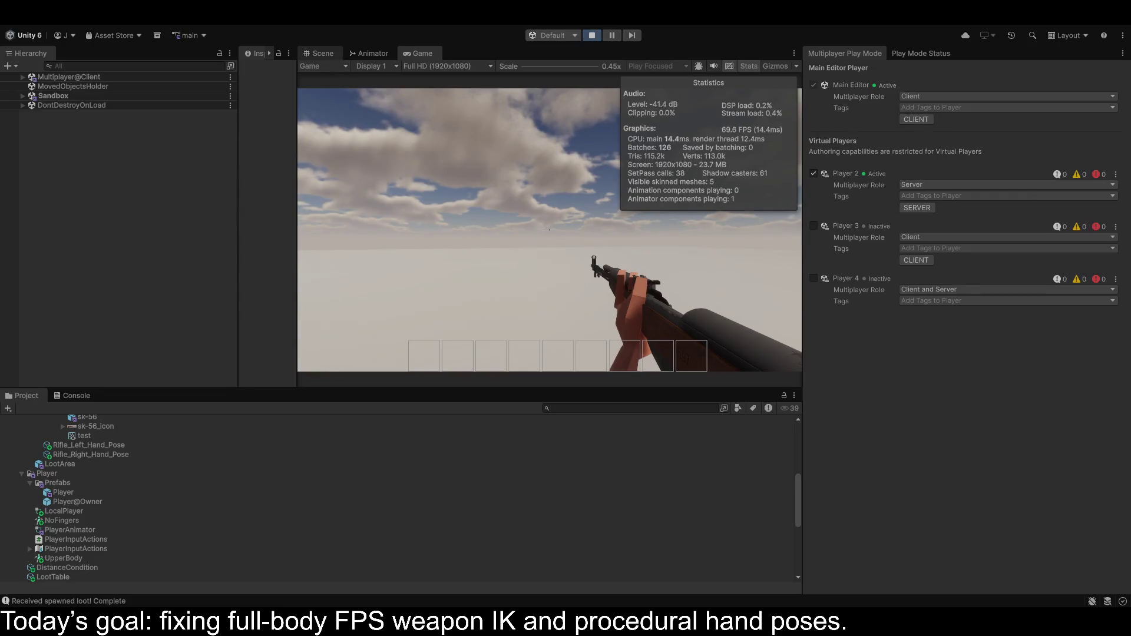
left_click(319, 51)
mouse_move(507, 168)
left_mouse_down()
mouse_move(771, 114)
mouse_move(1062, 104)
left_mouse_up()
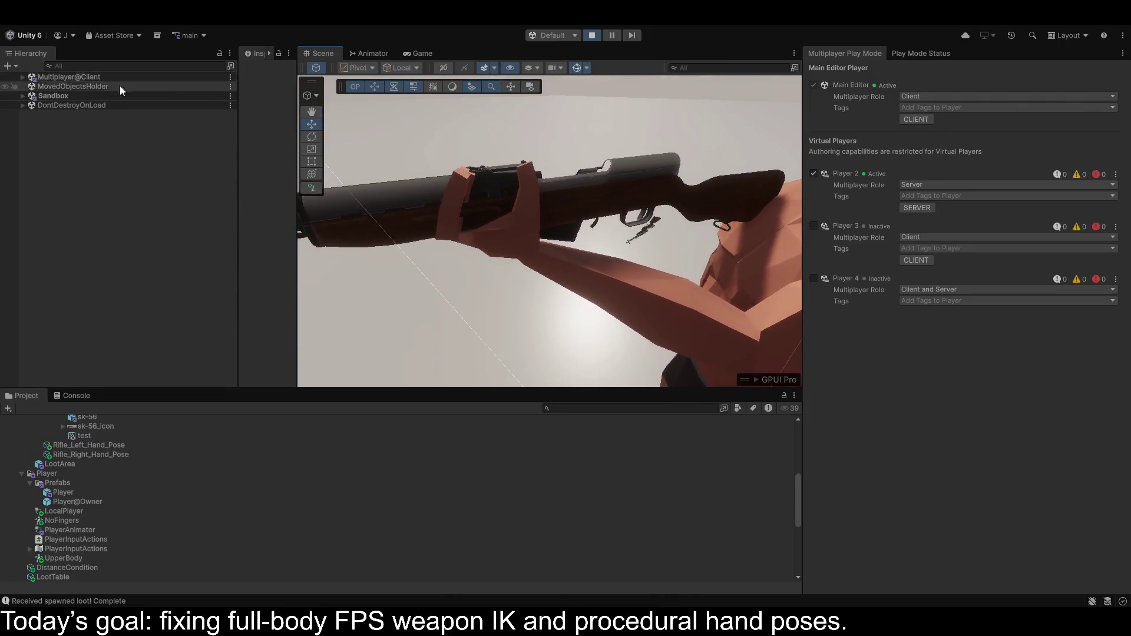
Expand Sandbox > Player(Clone) > HeadEffector > WeaponRoot > sk-56 to list its hand targets.
left_click(22, 95)
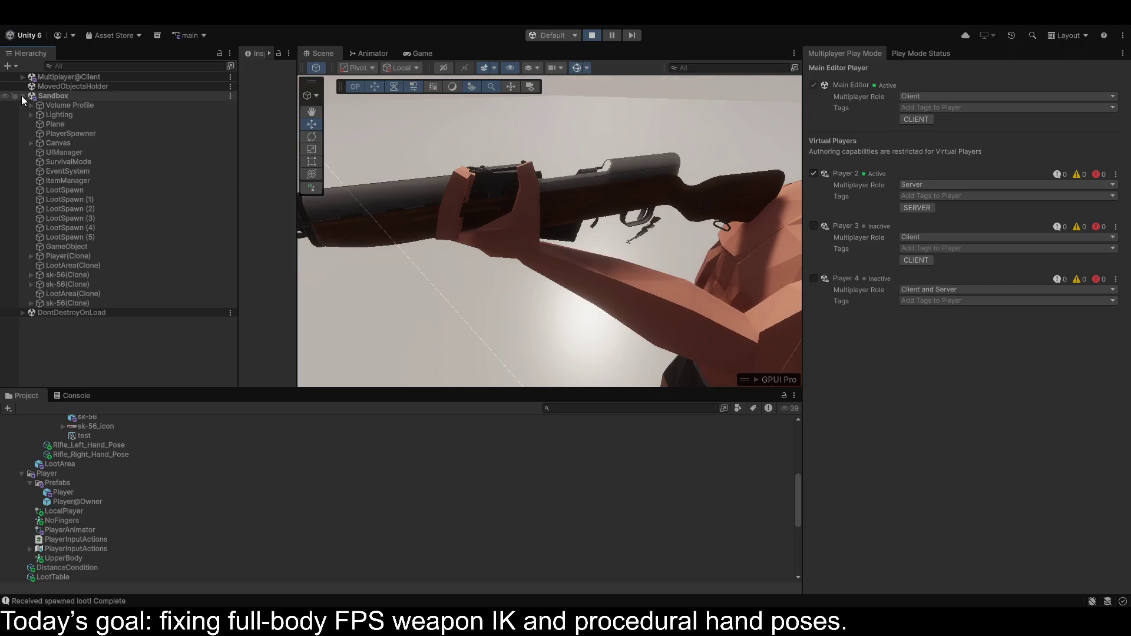
left_click(31, 256)
scroll(36, 292, "down", 5)
scroll(38, 295, "down", 10)
left_click(39, 306)
left_click(48, 316)
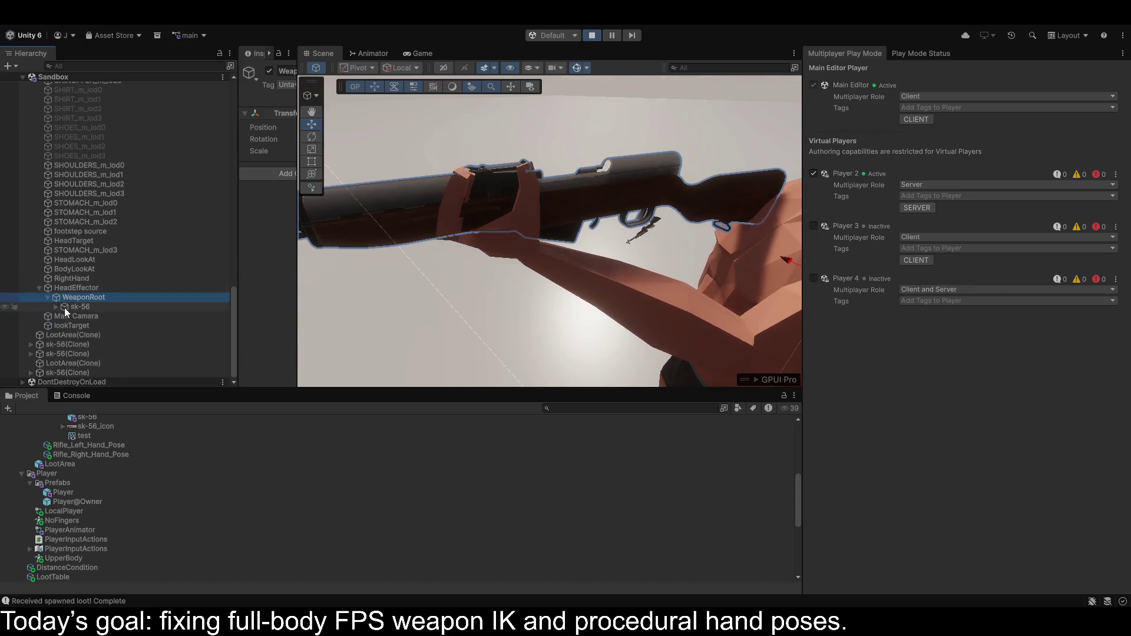
left_click(56, 306)
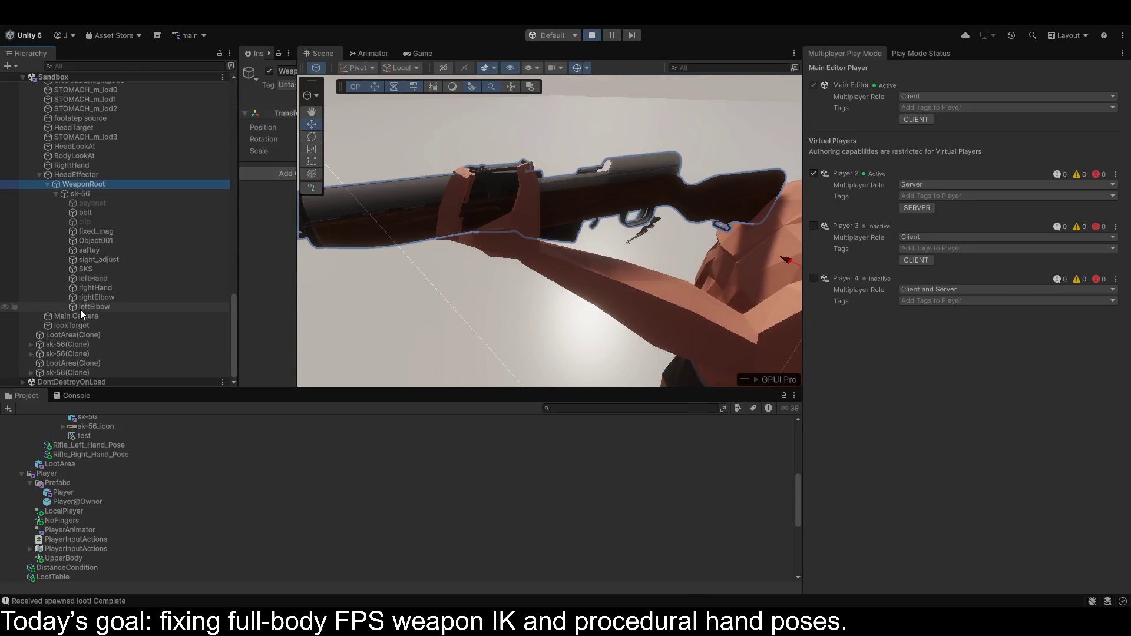
Rotate the leftHand target to about 14.287, 161.814, 75.915 so the hand lies against the rifle.
left_click(96, 278)
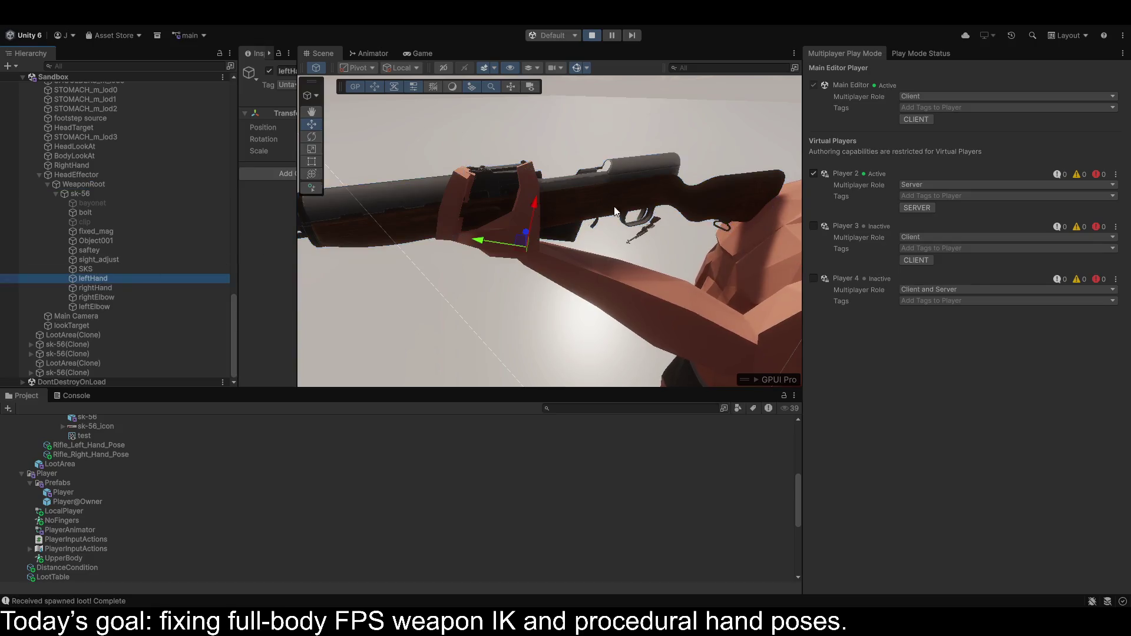
key("e")
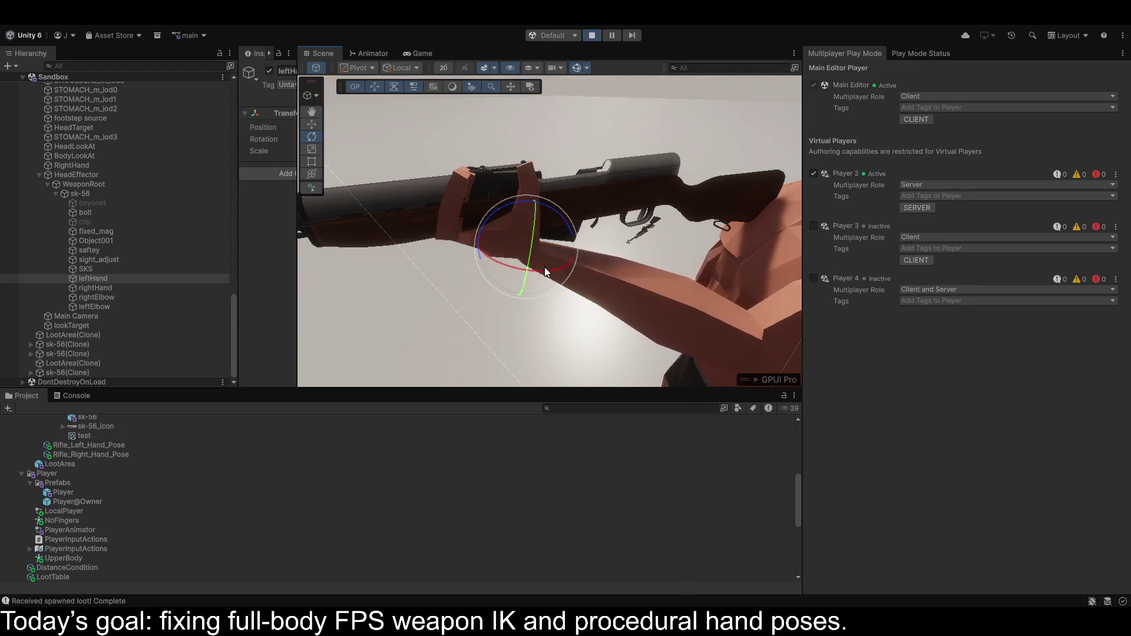
mouse_move(552, 274)
left_mouse_down()
mouse_move(484, 260)
mouse_move(520, 264)
left_mouse_up()
left_click(422, 53)
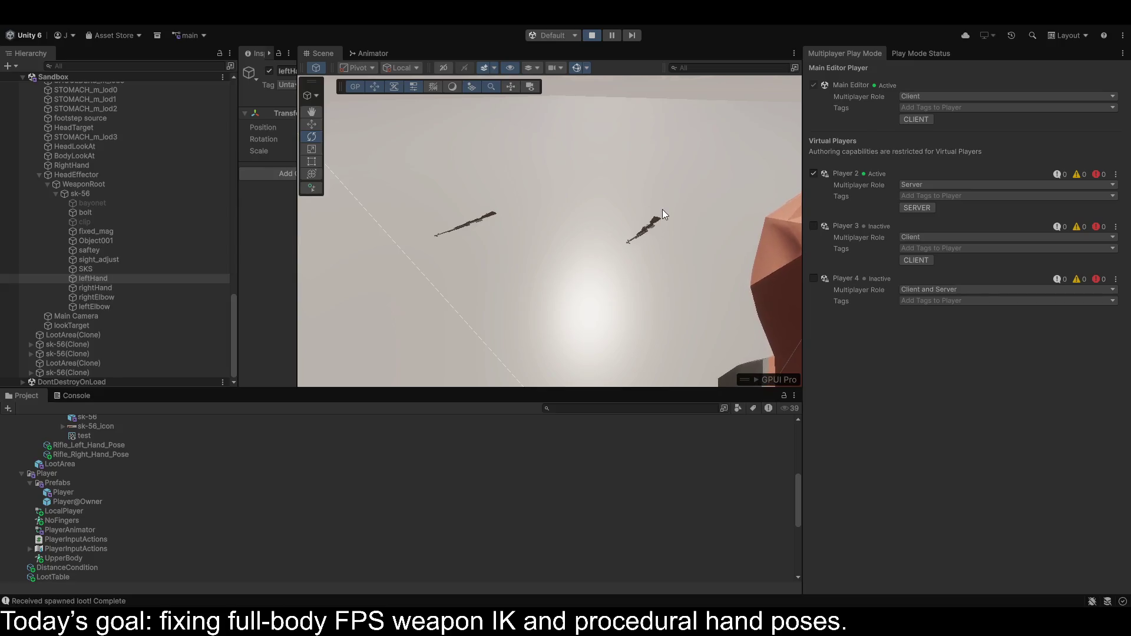
mouse_move(404, 130)
left_mouse_down()
mouse_move(551, 169)
mouse_move(650, 125)
mouse_move(737, 112)
mouse_move(812, 158)
mouse_move(610, 254)
left_mouse_up()
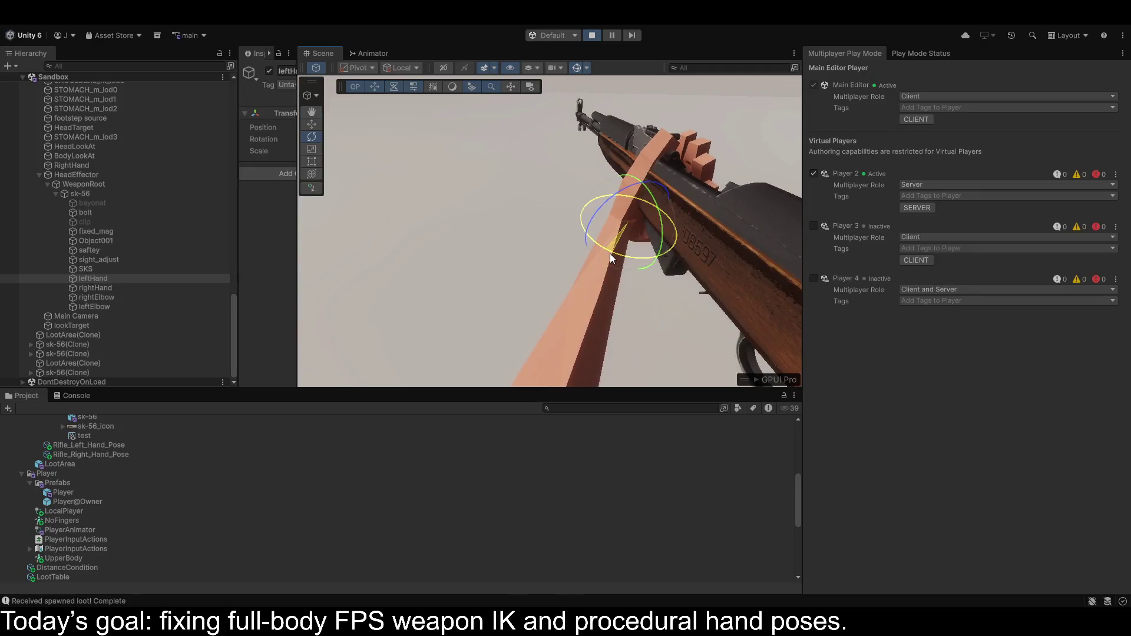
mouse_move(605, 207)
left_mouse_down()
mouse_move(596, 224)
mouse_move(604, 218)
left_mouse_up()
Move leftHand with Global handles to -0.0323, 0.0181, 0.0374 and dock the Inspector right.
left_click(315, 126)
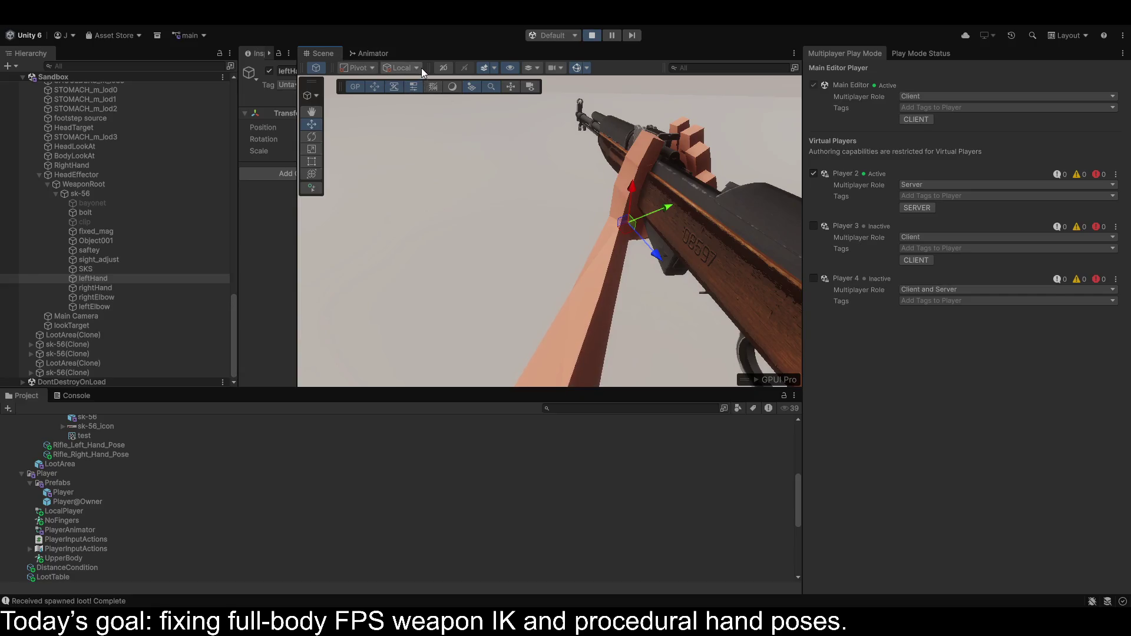
key("x")
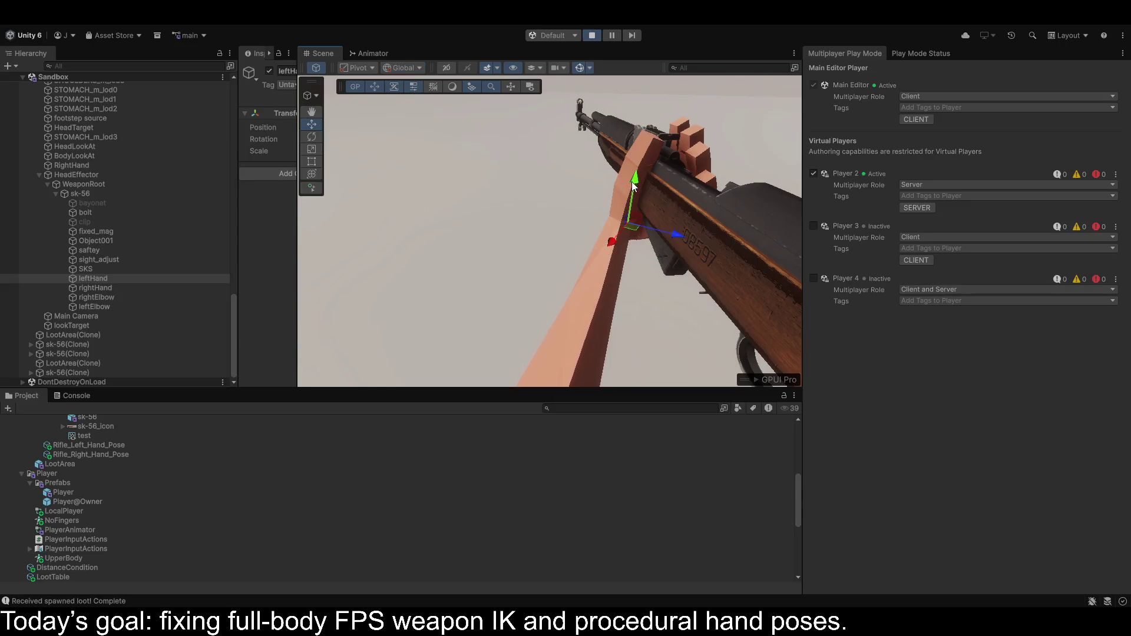
mouse_move(631, 193)
left_mouse_down()
mouse_move(626, 233)
mouse_move(612, 238)
left_mouse_up()
mouse_move(681, 242)
left_mouse_down()
mouse_move(650, 233)
mouse_move(644, 247)
mouse_move(588, 263)
mouse_move(296, 250)
mouse_move(327, 214)
left_mouse_up()
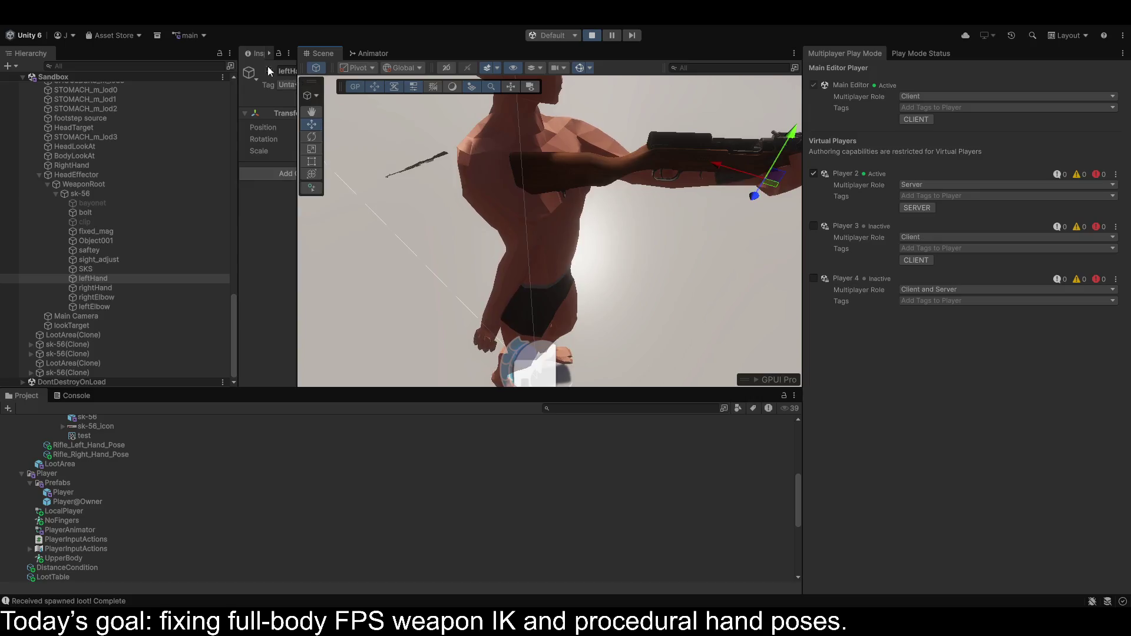
left_click_drag(693, 40, 822, 63)
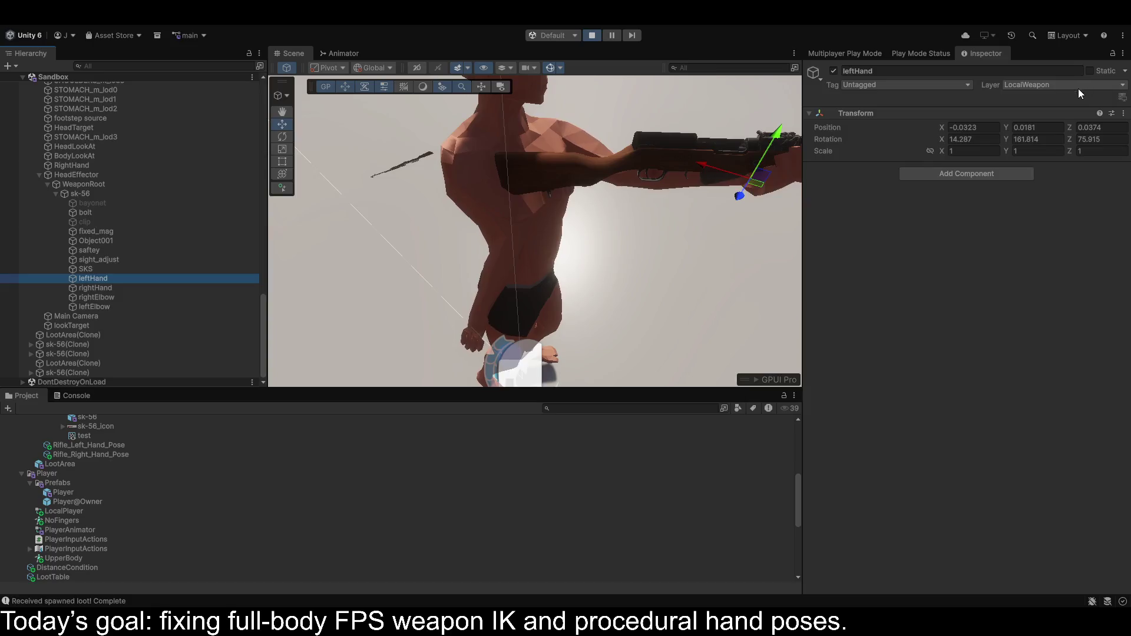
Stop the game, open the Player prefab, and select its leftHand target.
left_click(1126, 113)
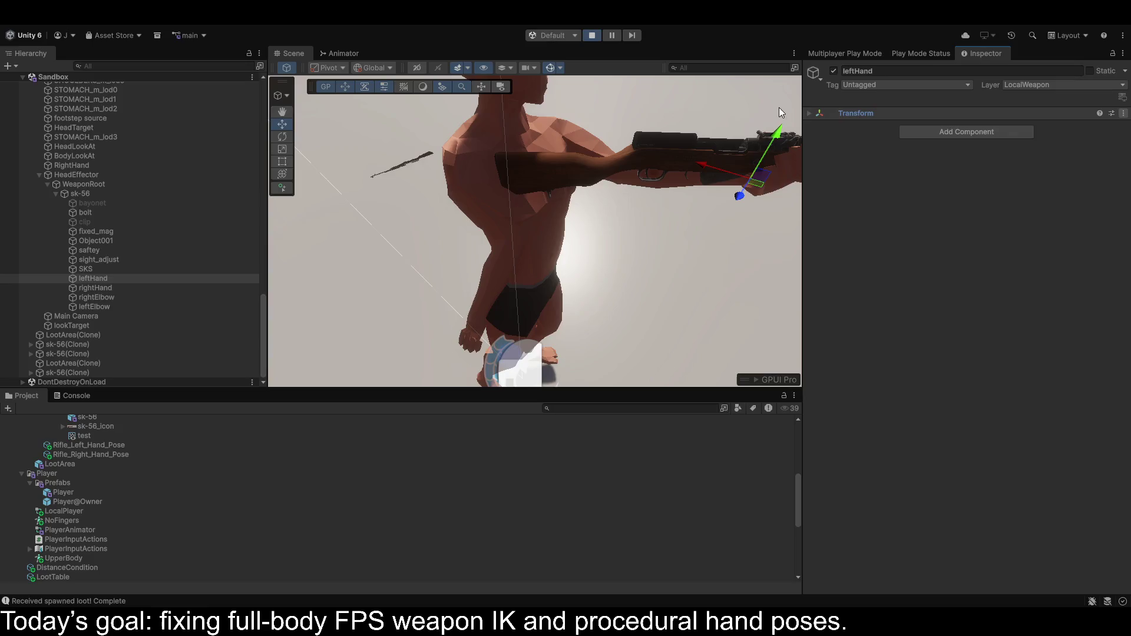
left_click(811, 114)
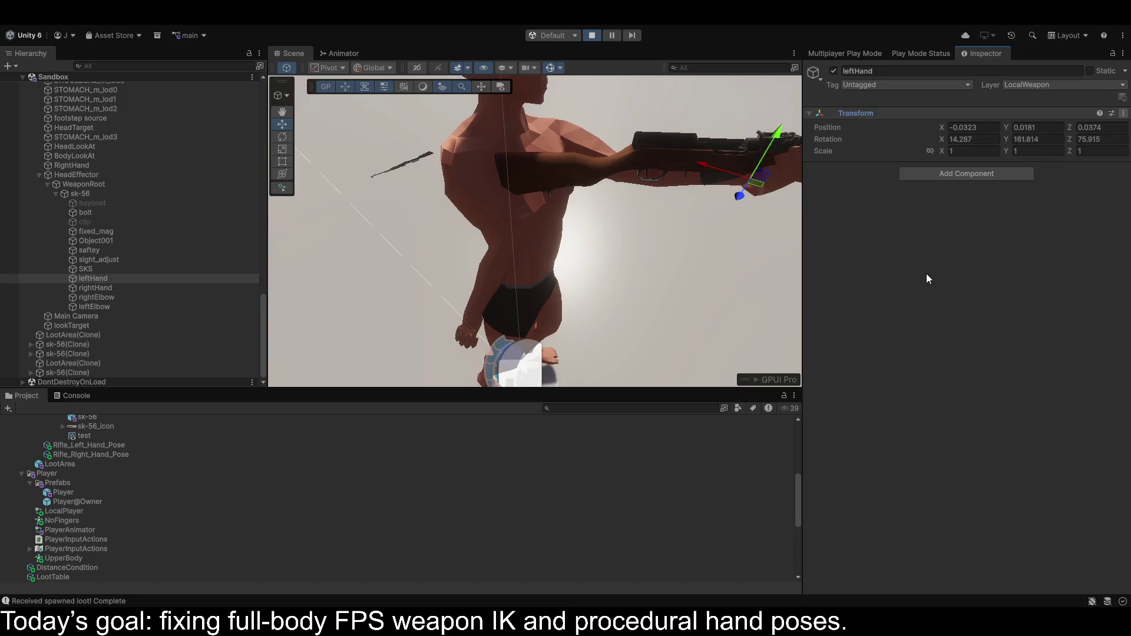
left_click(585, 34)
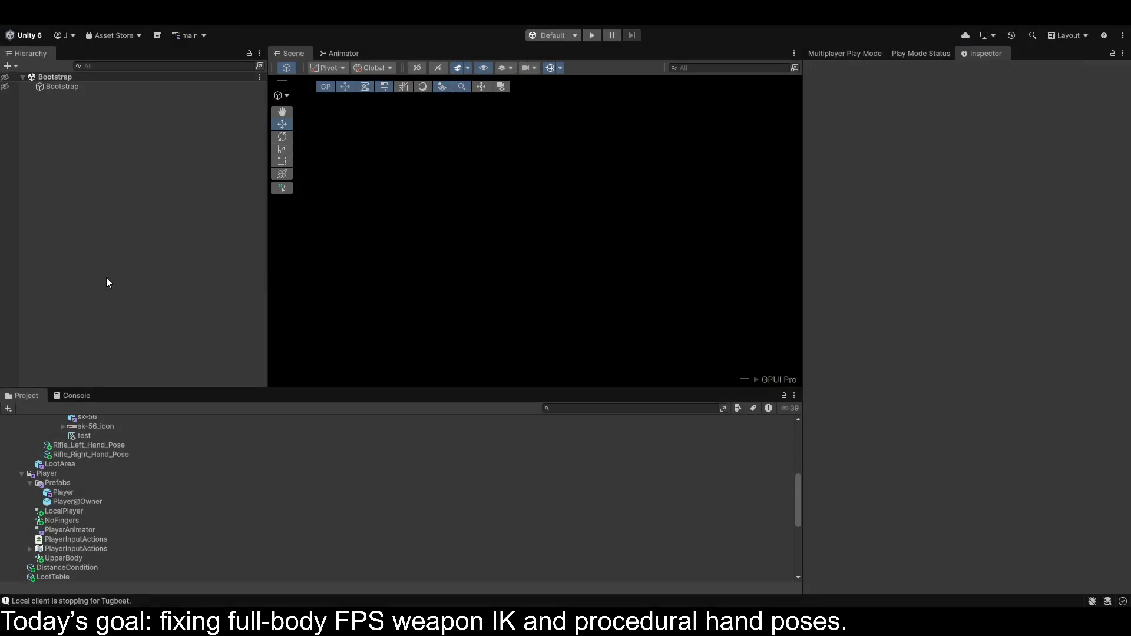
double_click(61, 493)
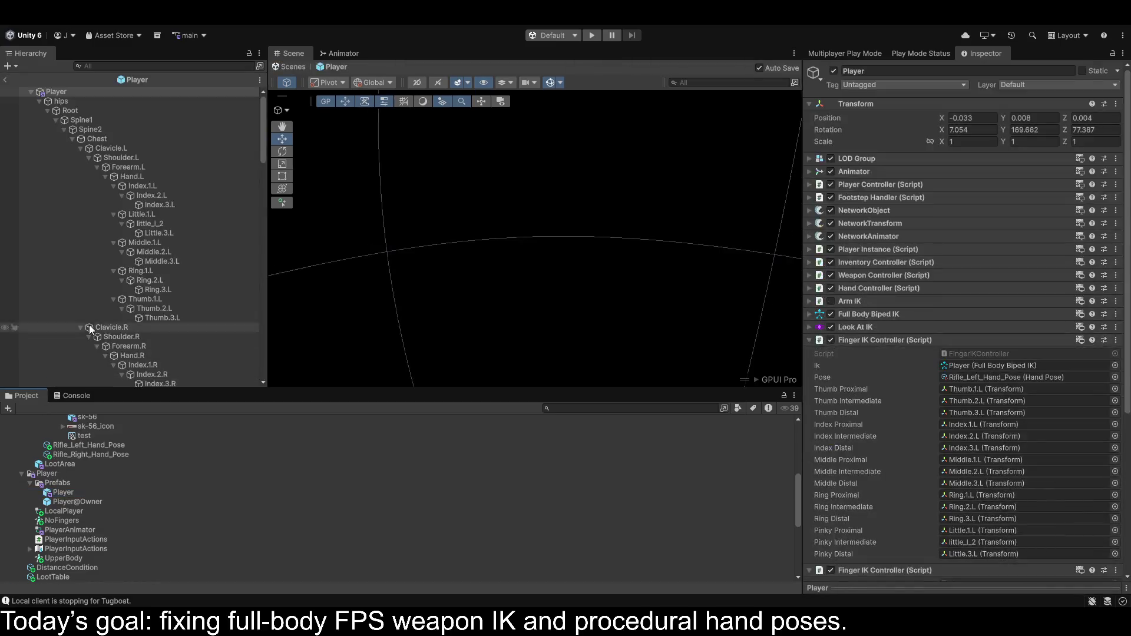
scroll(148, 319, "down", 5)
scroll(148, 323, "down", 10)
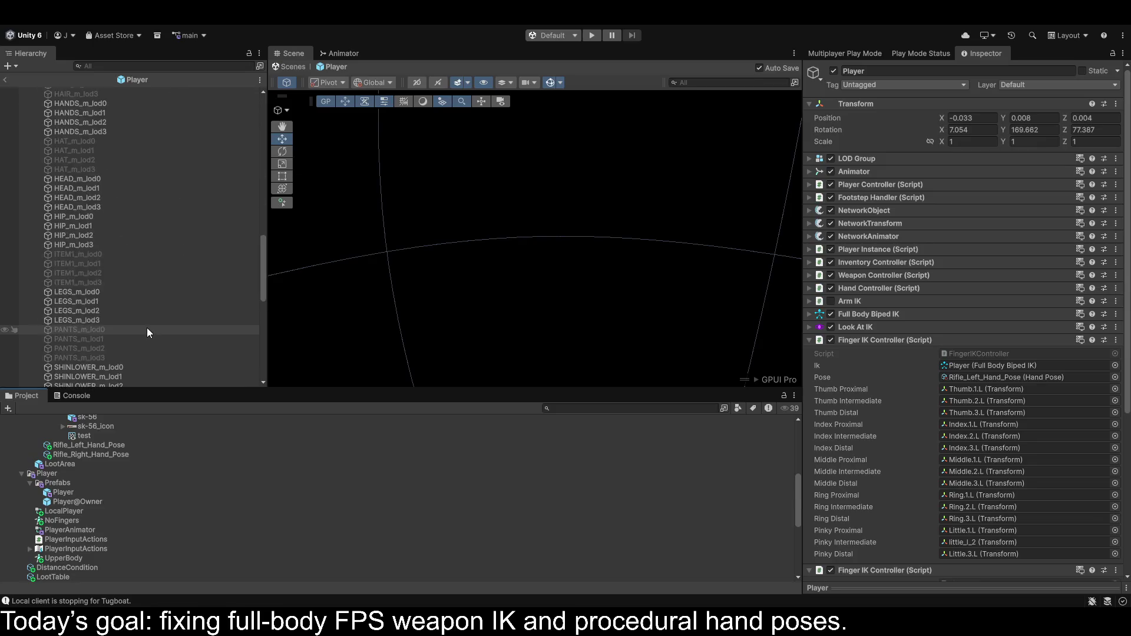
left_click(101, 336)
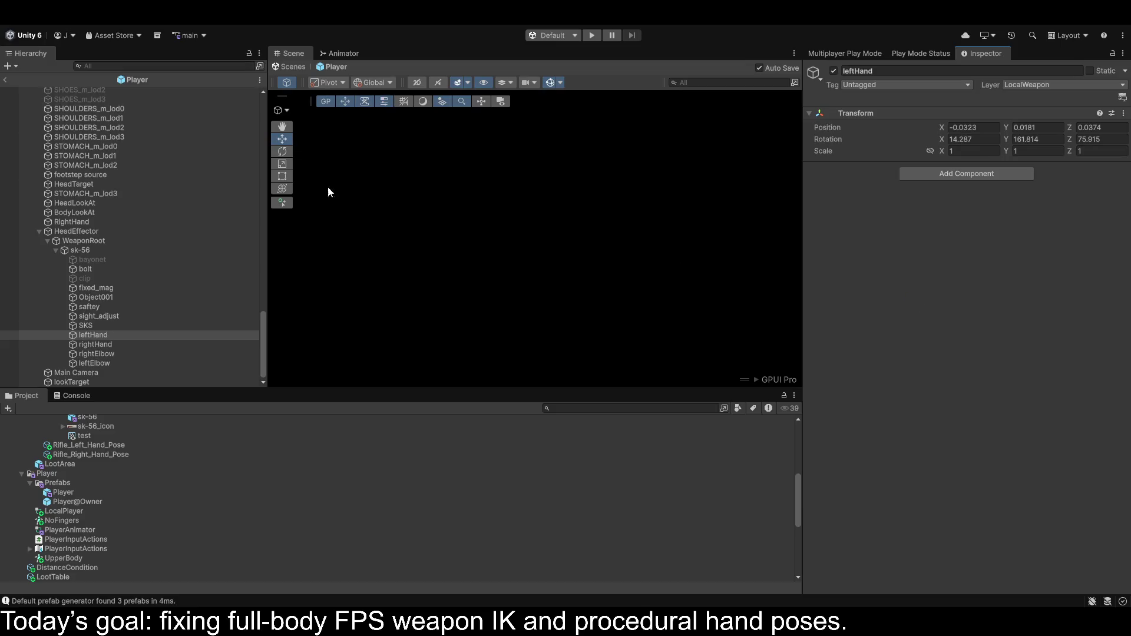
Set the Player's Right Hand Effector weights and Maintain Relative Pos to 1, then exit and play.
scroll(57, 234, "up", 15)
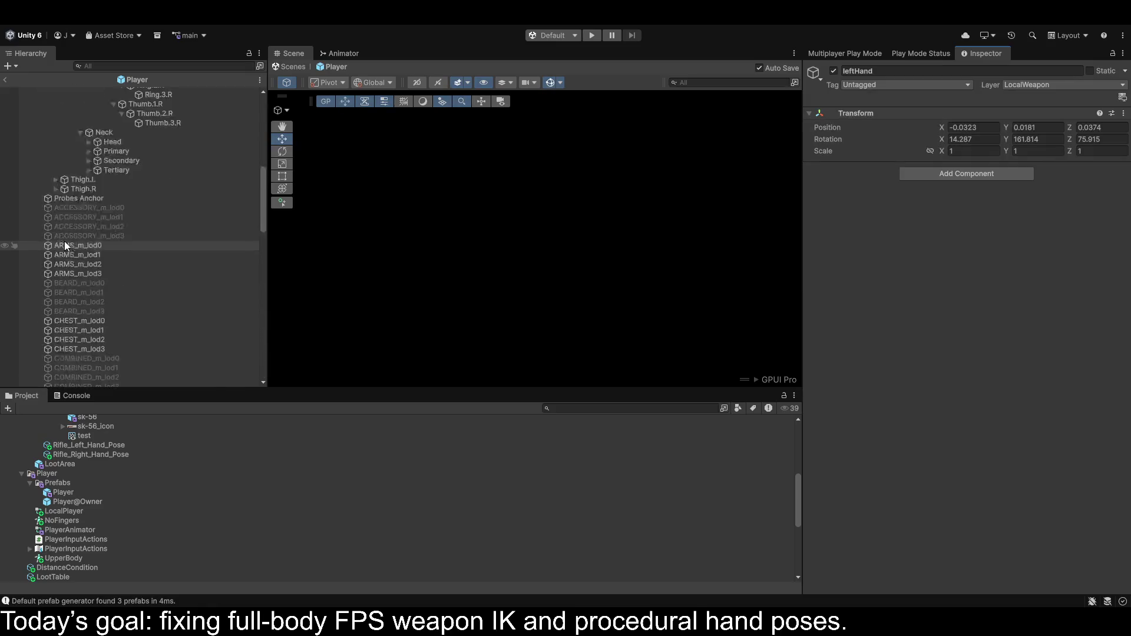
scroll(65, 239, "up", 13)
left_click(56, 93)
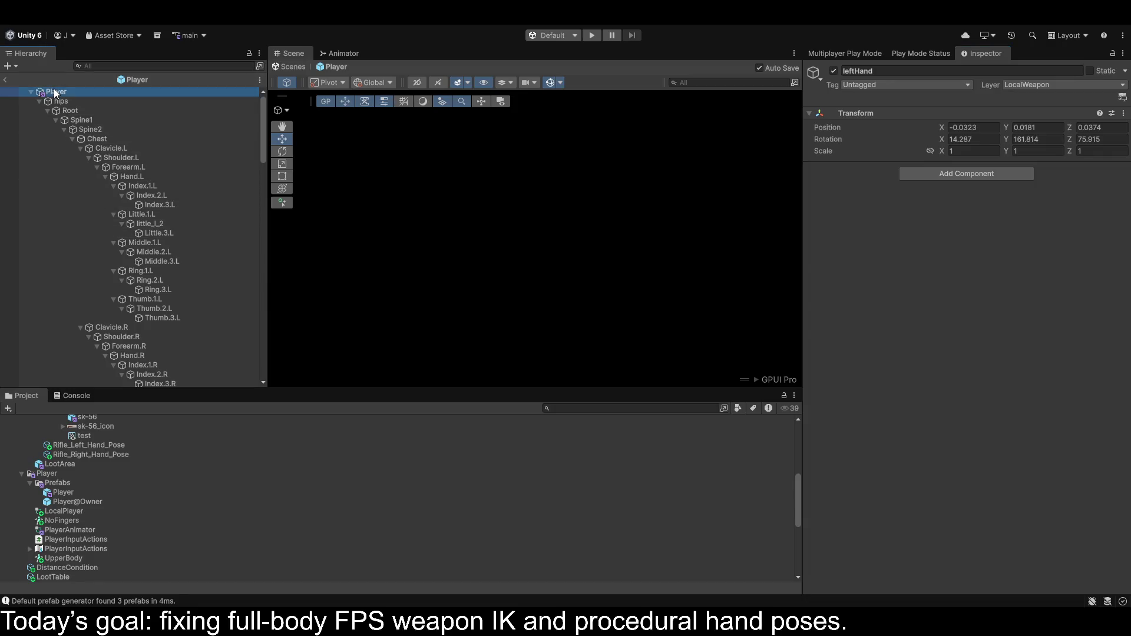
scroll(872, 320, "down", 3)
scroll(872, 320, "up", 2)
left_click(810, 284)
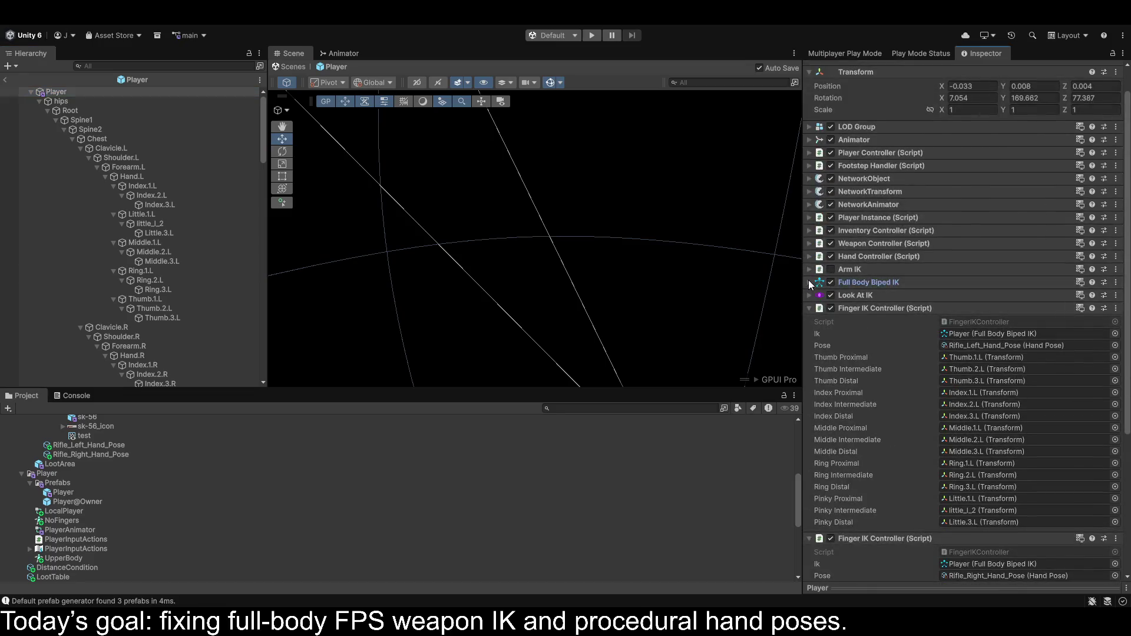
left_click(810, 285)
scroll(985, 347, "down", 15)
left_click_drag(979, 325, 1084, 327)
left_click_drag(1031, 351, 1082, 351)
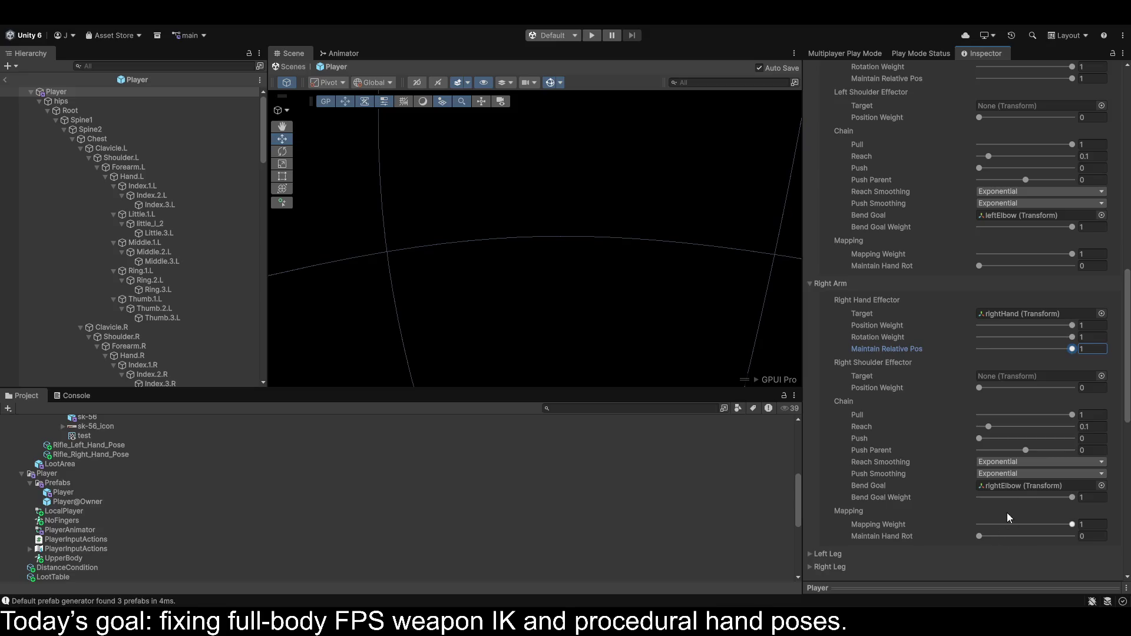
left_click(3, 81)
left_click(592, 35)
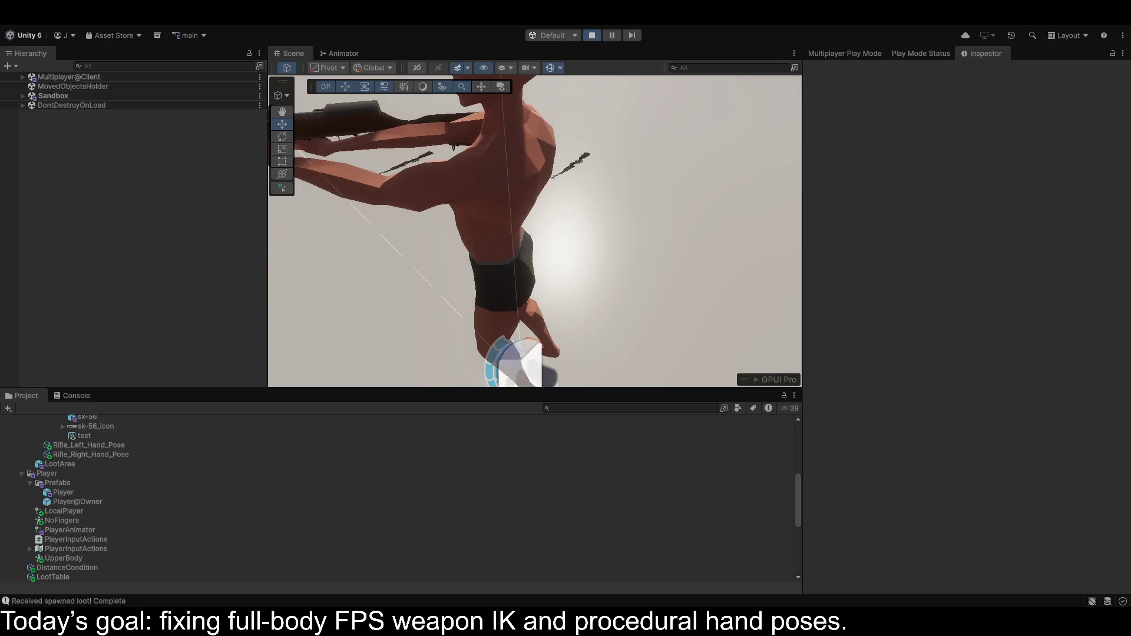
Orbit to the rifle and expand Player(Clone) > HeadEffector > WeaponRoot > sk-56 to list hand targets.
mouse_move(587, 150)
left_mouse_down()
mouse_move(501, 130)
mouse_move(359, 51)
mouse_move(66, 139)
mouse_move(530, 171)
mouse_move(994, 182)
mouse_move(1047, 195)
left_mouse_up()
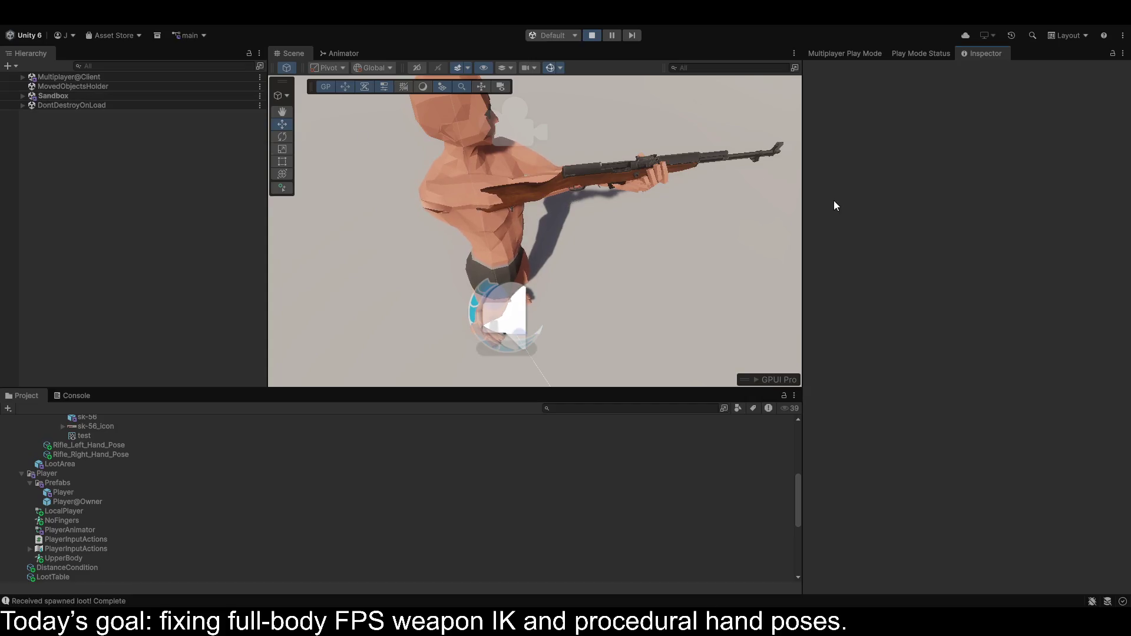
mouse_move(735, 212)
left_mouse_down()
mouse_move(803, 198)
mouse_move(838, 141)
mouse_move(97, 144)
mouse_move(1095, 146)
mouse_move(809, 177)
mouse_move(695, 158)
mouse_move(640, 114)
mouse_move(559, 145)
left_mouse_up()
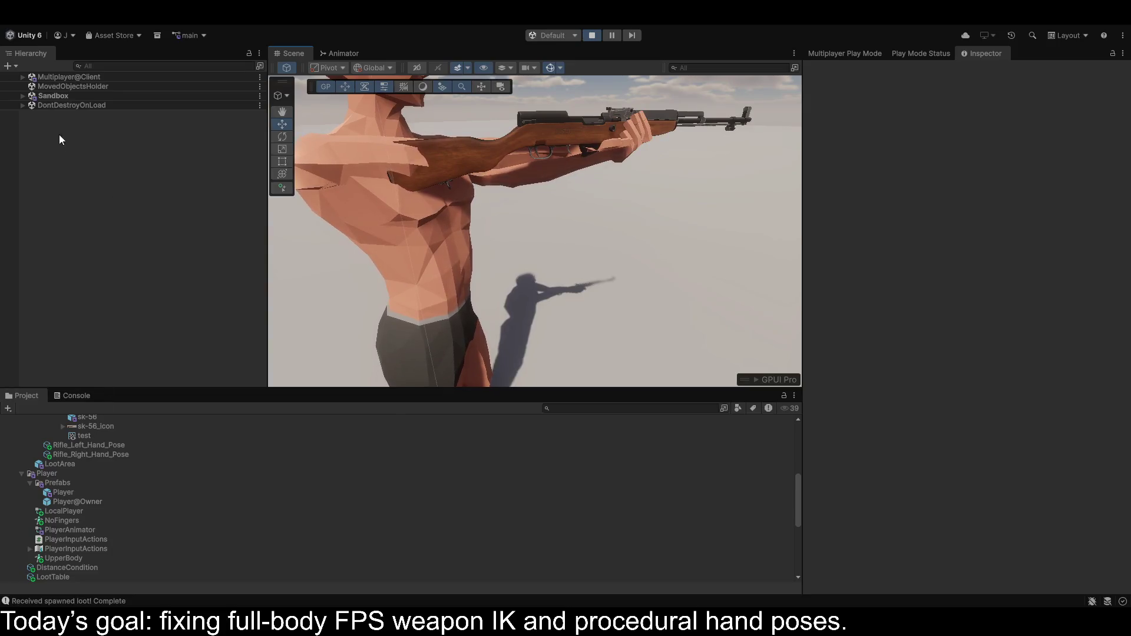
left_click(20, 95)
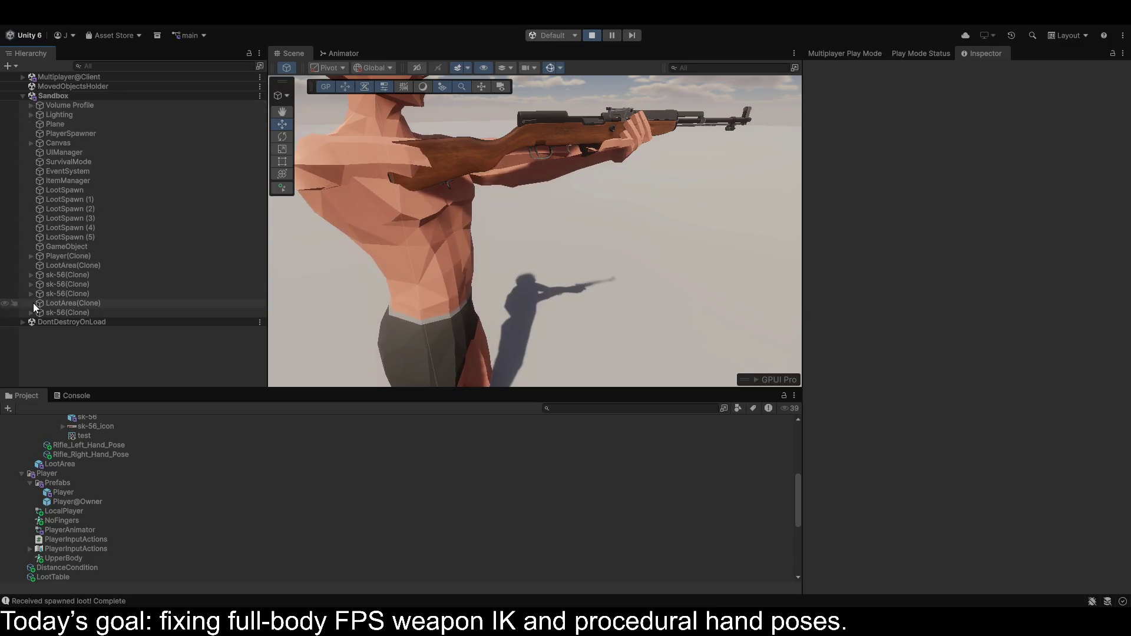
left_click(31, 275)
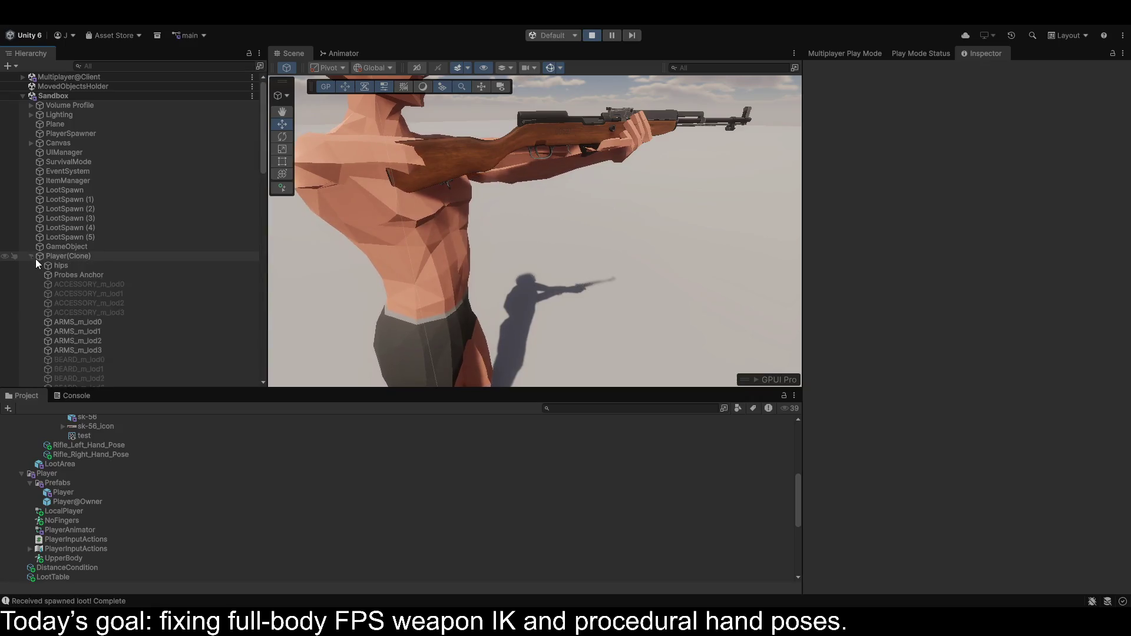
scroll(41, 283, "down", 10)
scroll(47, 306, "down", 7)
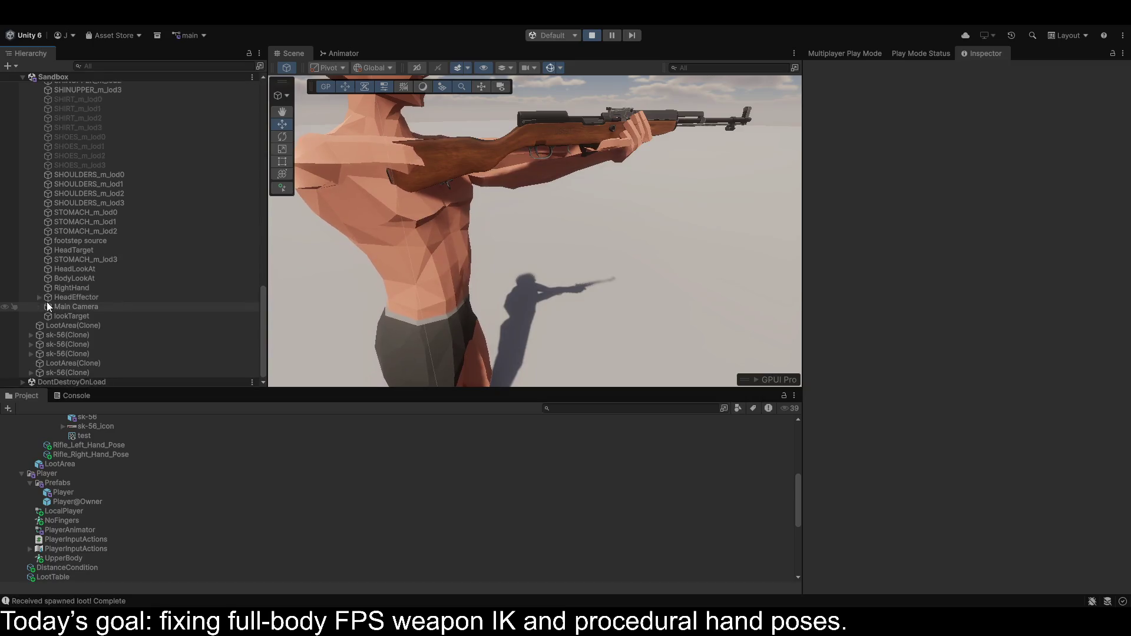
left_click(48, 307)
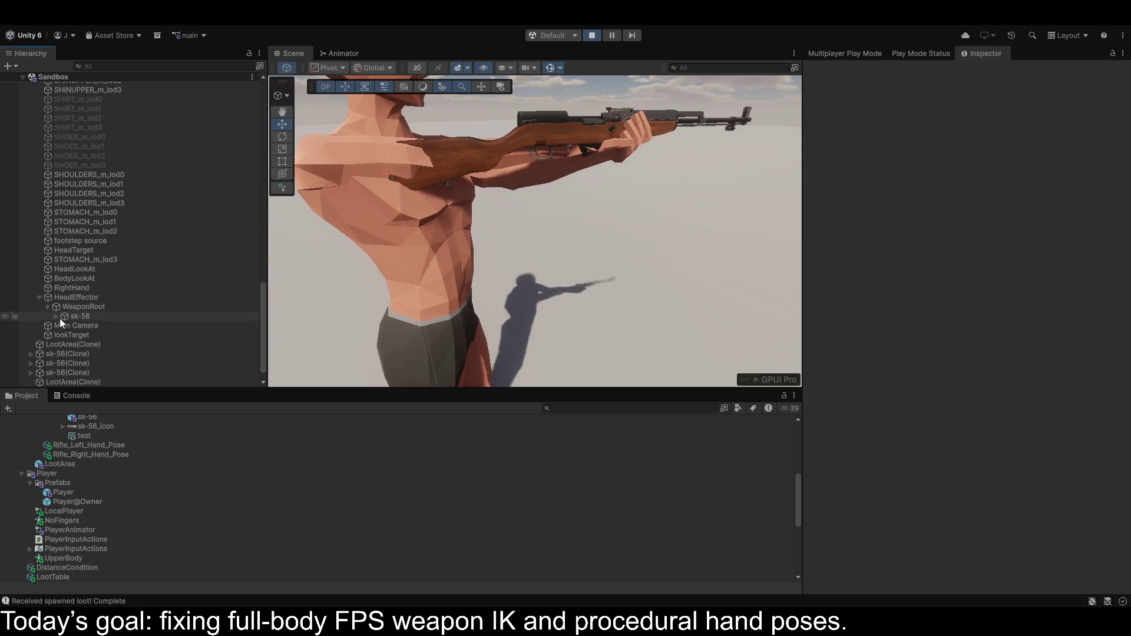
left_click(57, 316)
scroll(59, 317, "down", 4)
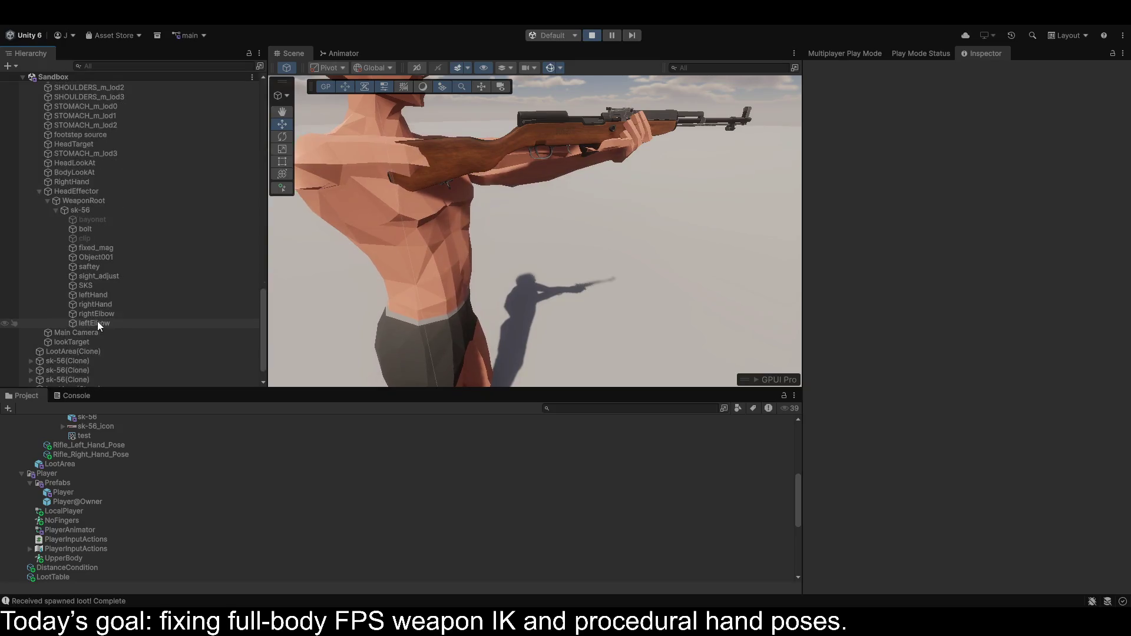
Move the rightElbow and rightHand targets down toward the chest.
left_click(100, 314)
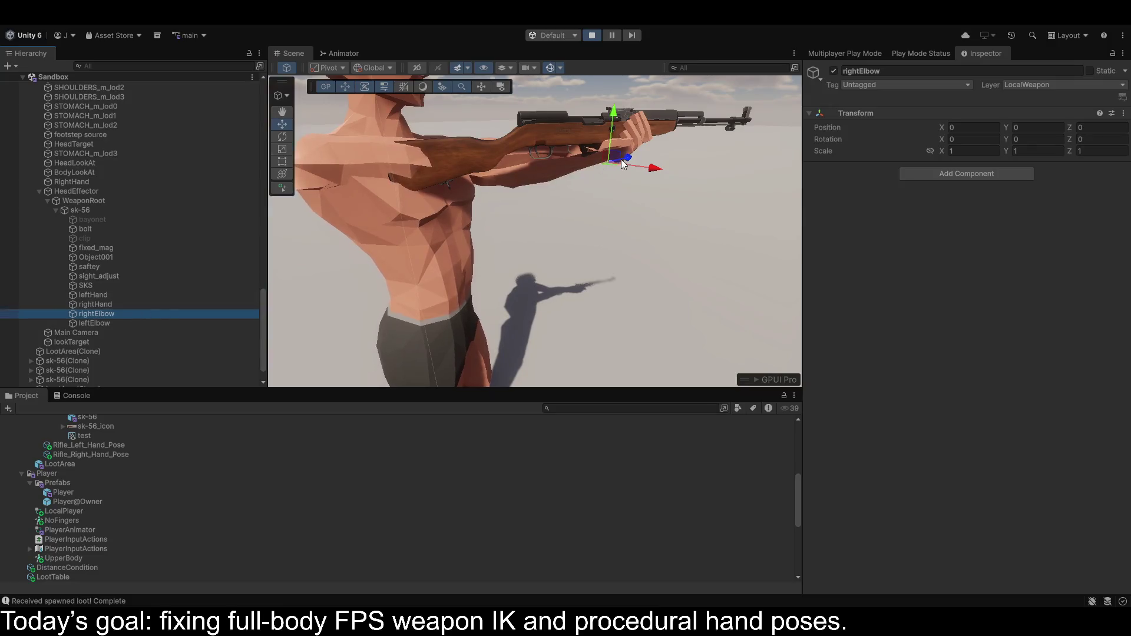
mouse_move(626, 156)
left_mouse_down()
mouse_move(437, 182)
mouse_move(423, 197)
mouse_move(417, 227)
mouse_move(525, 256)
left_mouse_up()
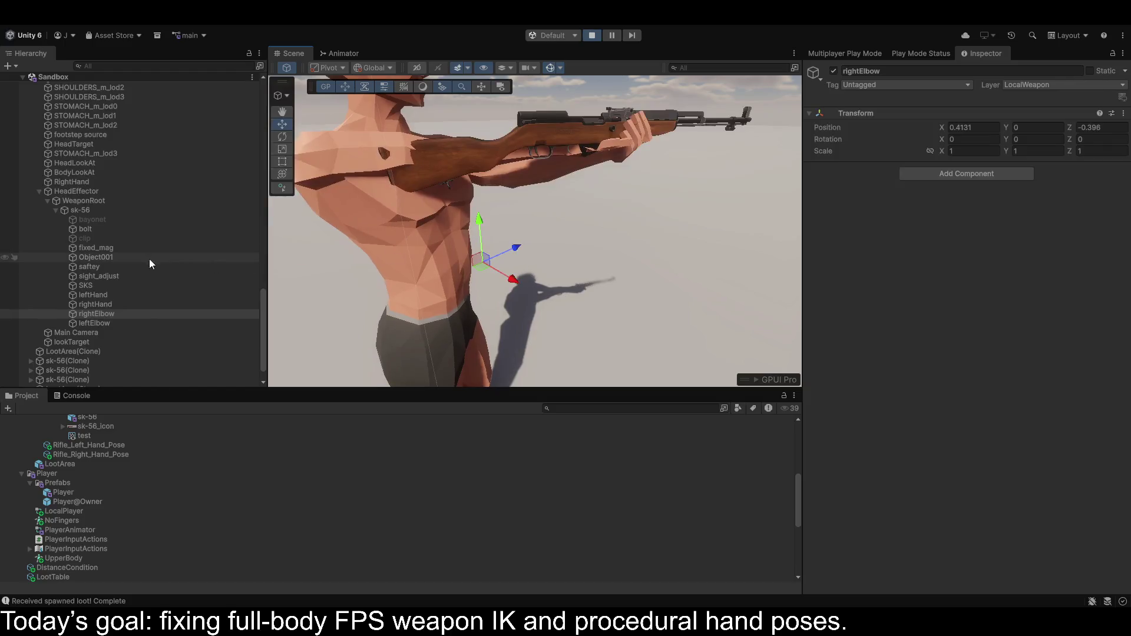
left_click(93, 304)
mouse_move(631, 144)
left_mouse_down()
mouse_move(560, 149)
mouse_move(490, 132)
mouse_move(560, 141)
mouse_move(825, 230)
mouse_move(850, 215)
mouse_move(633, 212)
mouse_move(353, 177)
left_mouse_up()
key("f")
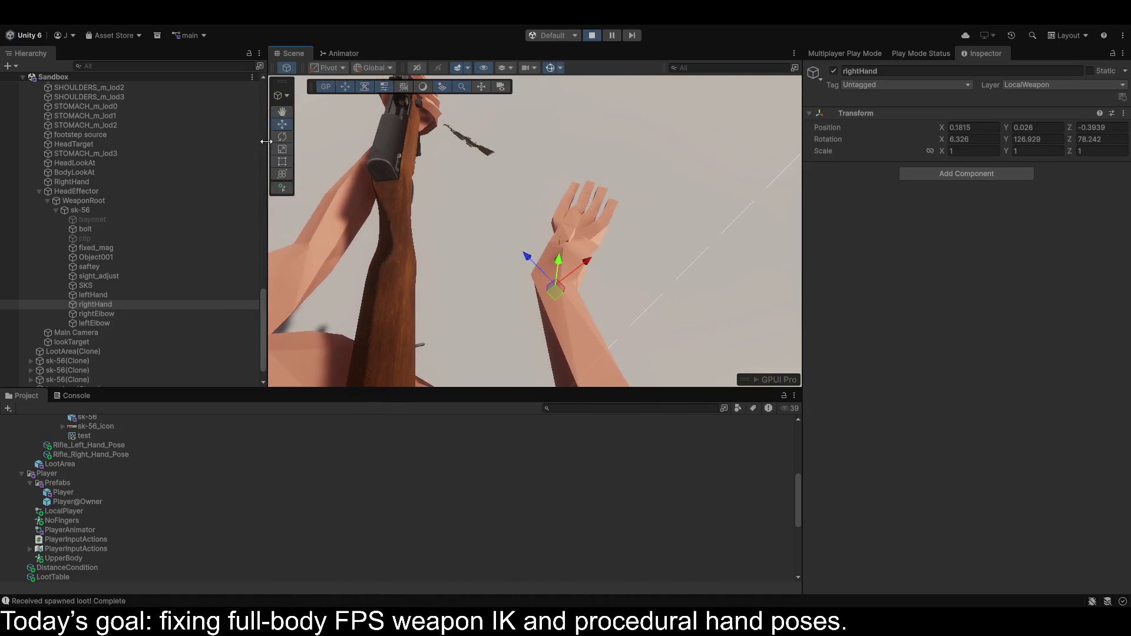
Rotate rightHand in Local mode to grip the stock, then raise Thumb Proximal Z to 23.54.
left_click(276, 137)
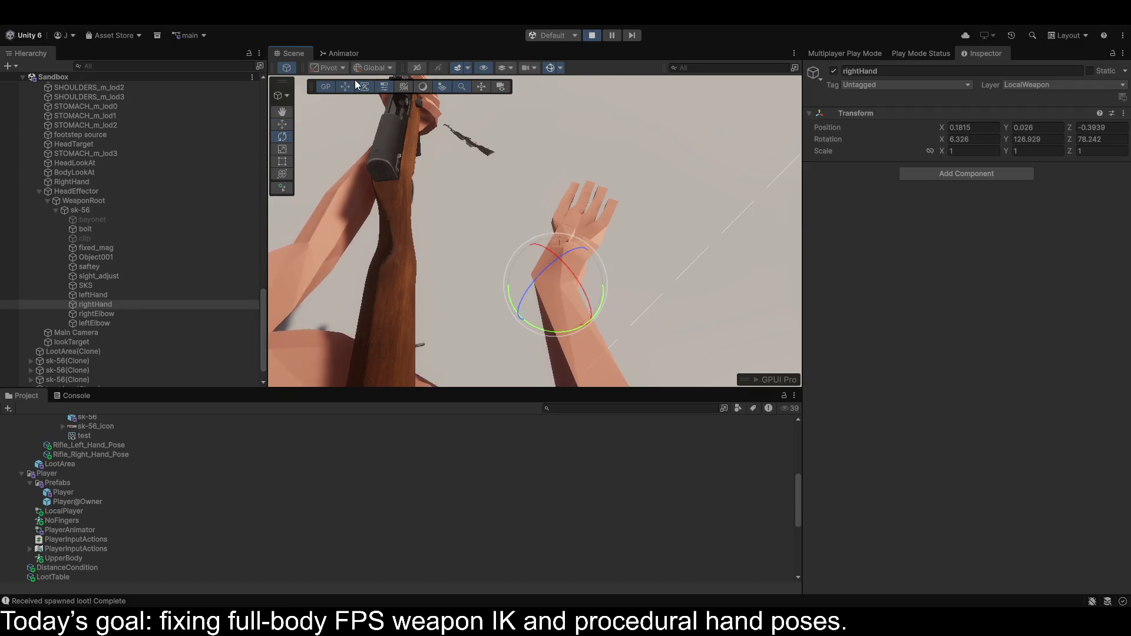
left_click(374, 68)
mouse_move(585, 278)
left_mouse_down()
mouse_move(689, 303)
mouse_move(518, 312)
mouse_move(577, 335)
mouse_move(588, 287)
mouse_move(216, 210)
mouse_move(242, 209)
left_mouse_up()
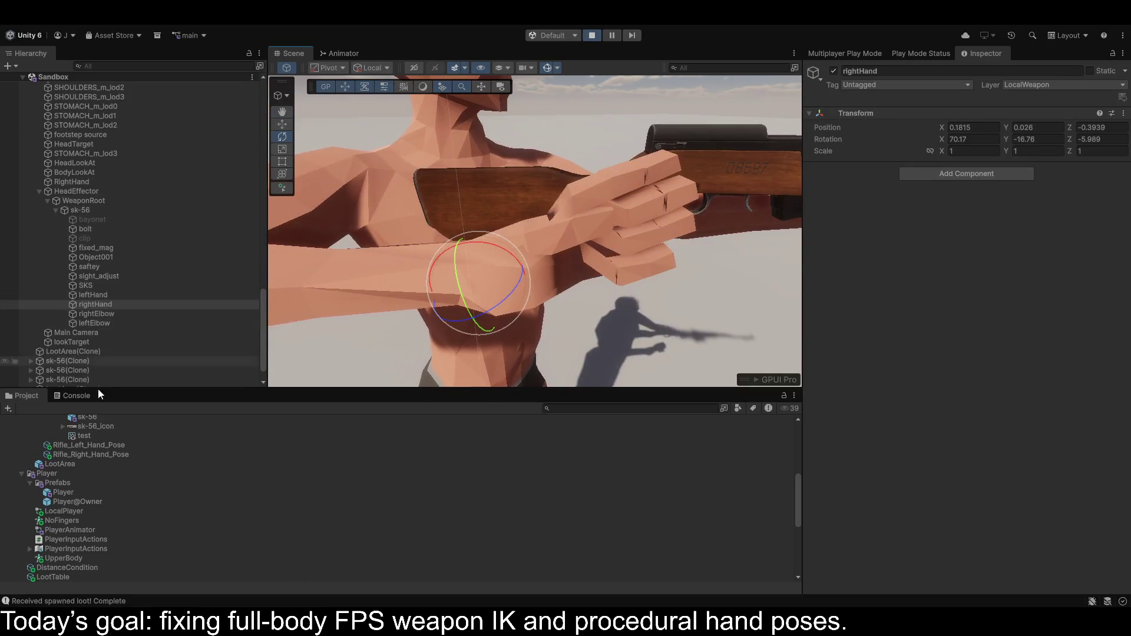
left_click(83, 454)
mouse_move(1073, 154)
left_mouse_down()
mouse_move(150, 173)
mouse_move(837, 202)
mouse_move(335, 247)
mouse_move(934, 223)
left_mouse_up()
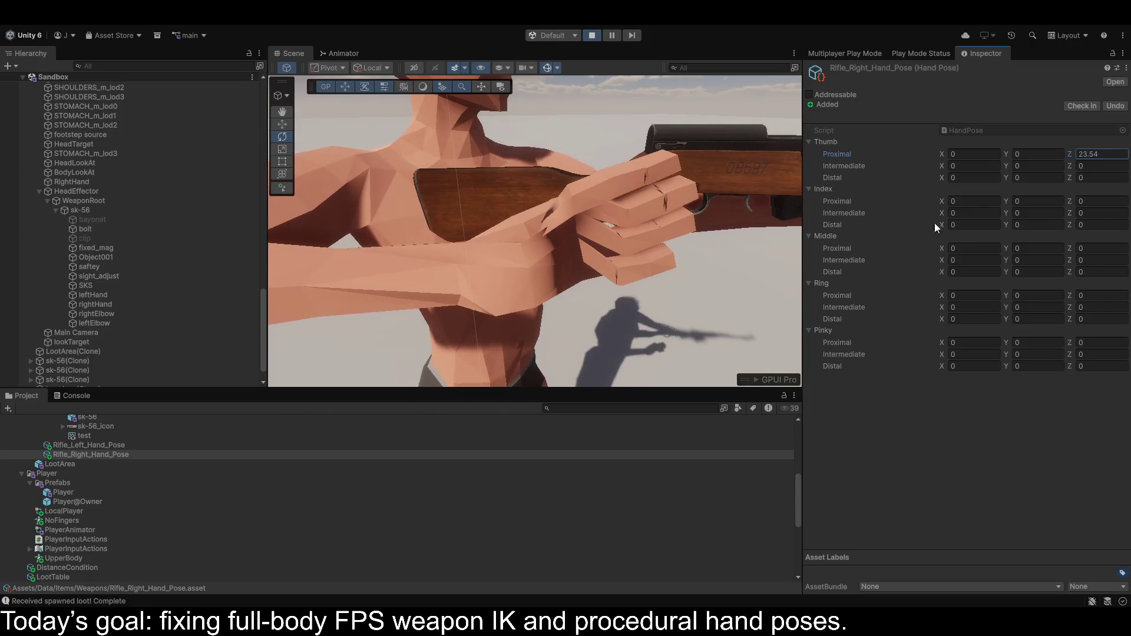
Set Thumb Proximal X to -81.36 and rotate rightHand to 71.885, -184.91, -173.464.
mouse_move(943, 154)
left_mouse_down()
mouse_move(1042, 152)
mouse_move(227, 144)
mouse_move(624, 178)
mouse_move(873, 183)
mouse_move(887, 194)
left_mouse_up()
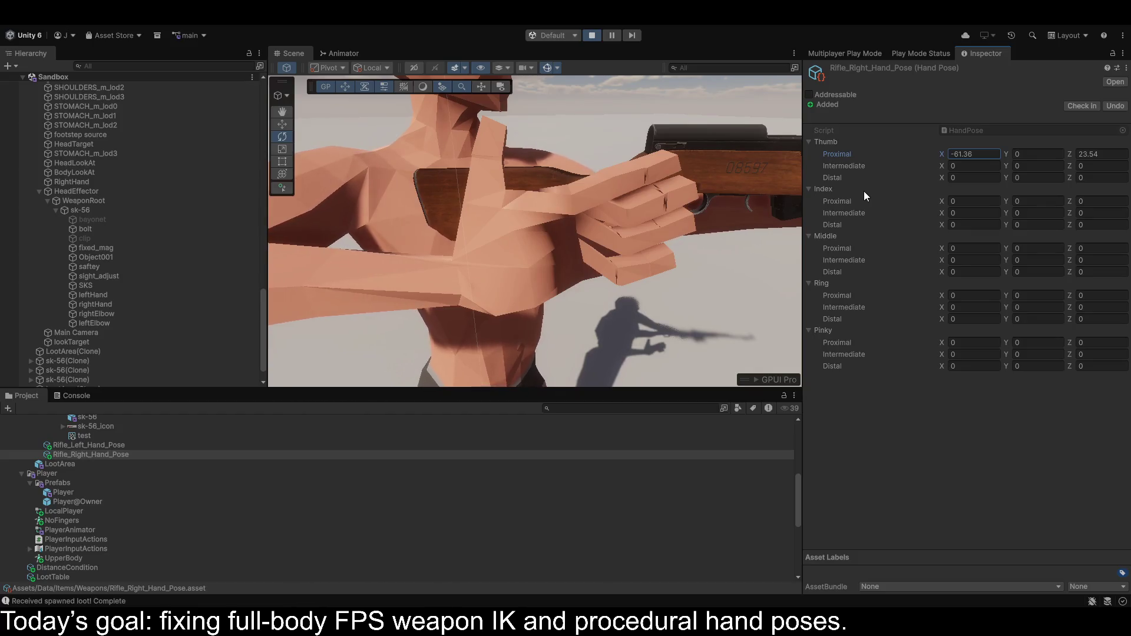
left_click(97, 304)
mouse_move(495, 249)
left_mouse_down()
mouse_move(518, 259)
mouse_move(861, 247)
mouse_move(840, 252)
left_mouse_up()
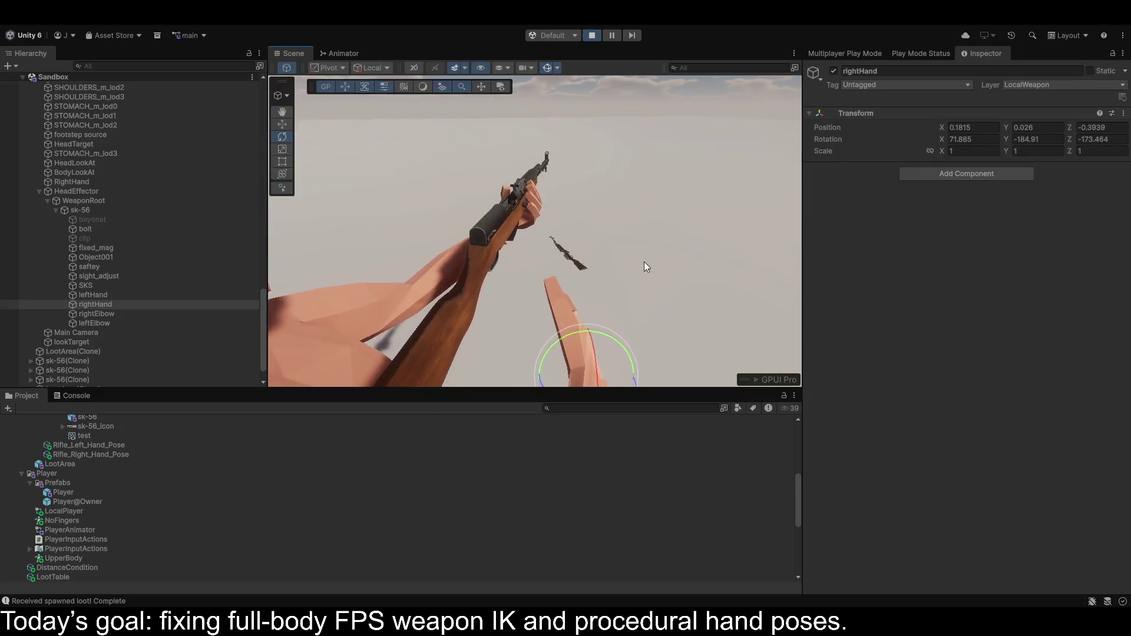
Slide the rightHand target back along X so the hand wraps the grip behind the trigger.
left_click(282, 125)
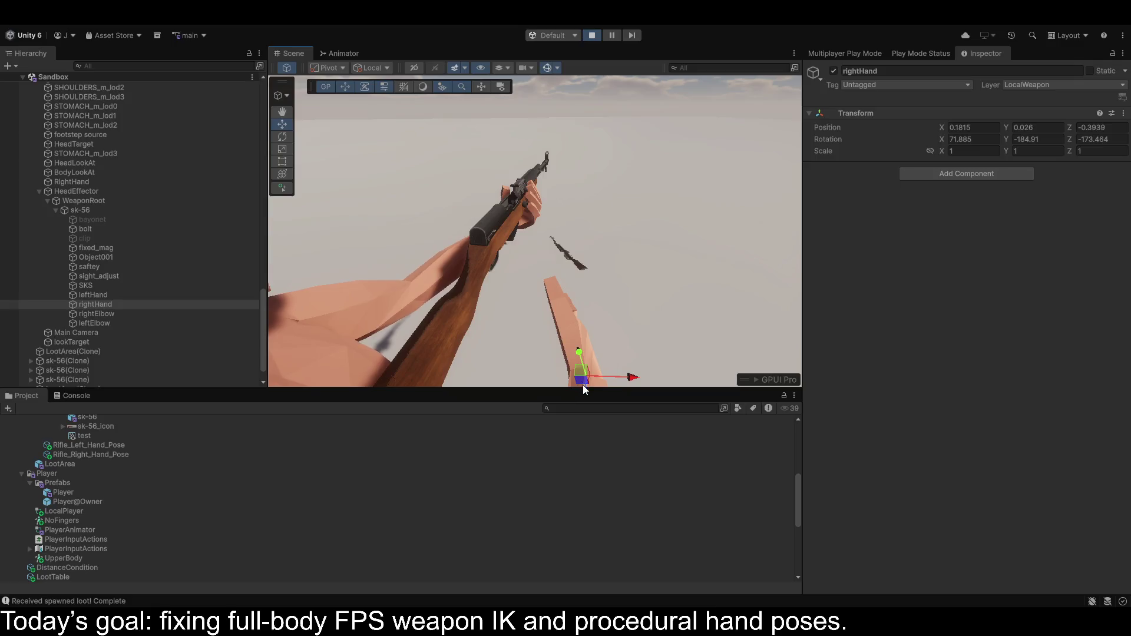
mouse_move(586, 387)
left_mouse_down()
mouse_move(586, 406)
mouse_move(566, 324)
left_mouse_up()
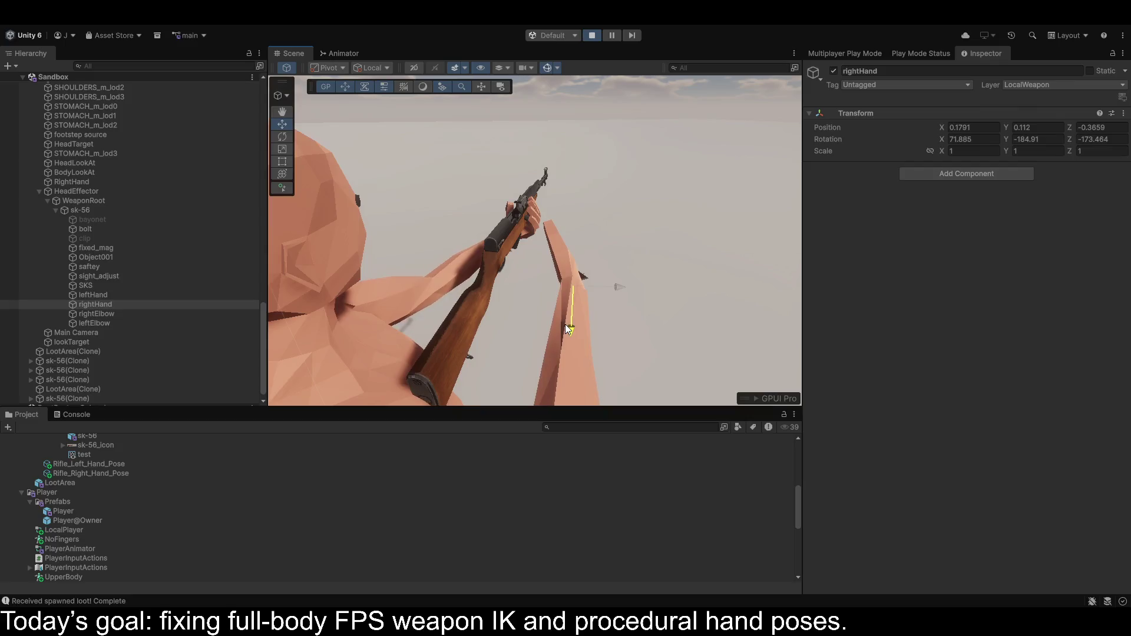
mouse_move(612, 294)
left_mouse_down()
mouse_move(349, 279)
mouse_move(395, 313)
mouse_move(495, 285)
mouse_move(462, 306)
mouse_move(479, 320)
mouse_move(468, 318)
mouse_move(596, 330)
mouse_move(723, 298)
mouse_move(853, 320)
mouse_move(790, 324)
left_mouse_up()
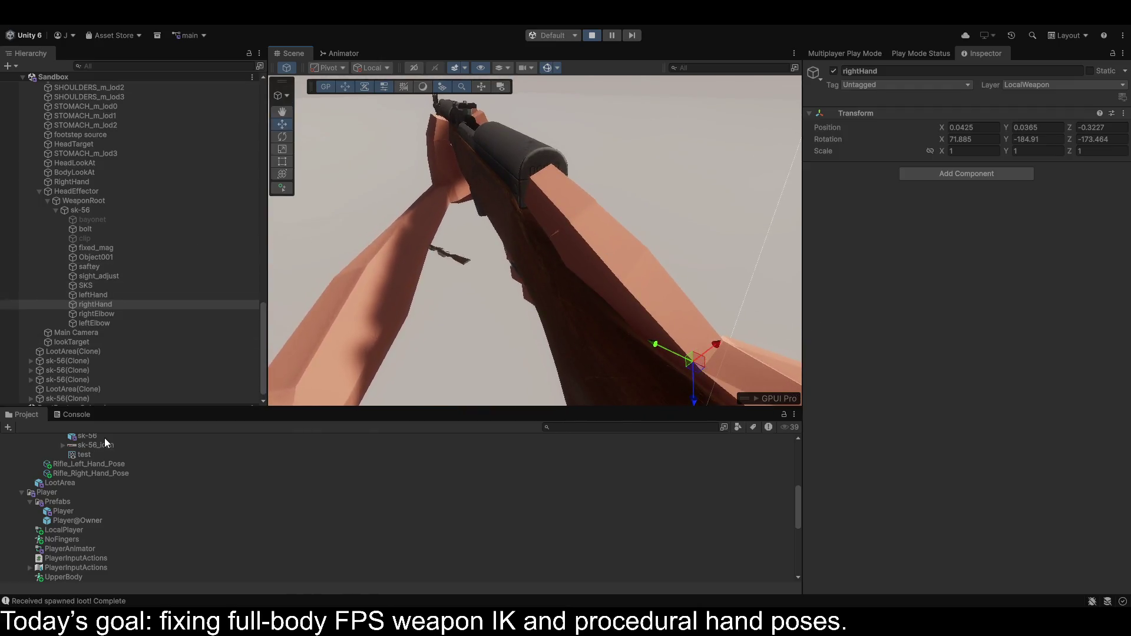
mouse_move(597, 316)
left_mouse_down()
mouse_move(195, 257)
mouse_move(189, 243)
mouse_move(646, 220)
mouse_move(775, 295)
mouse_move(680, 290)
left_mouse_up()
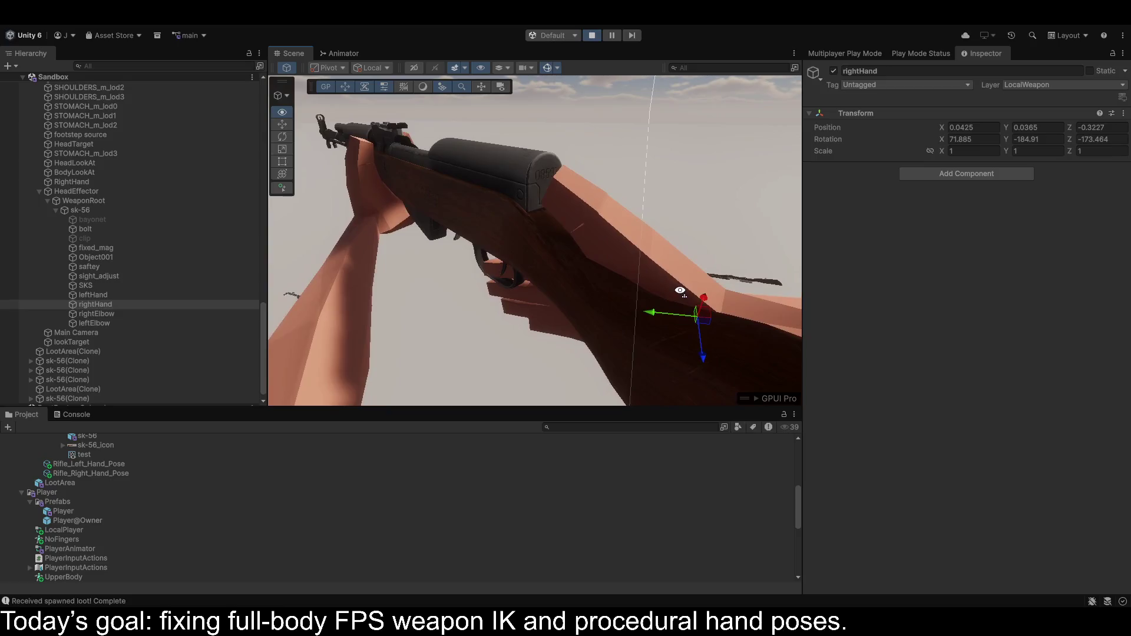
left_click(86, 475)
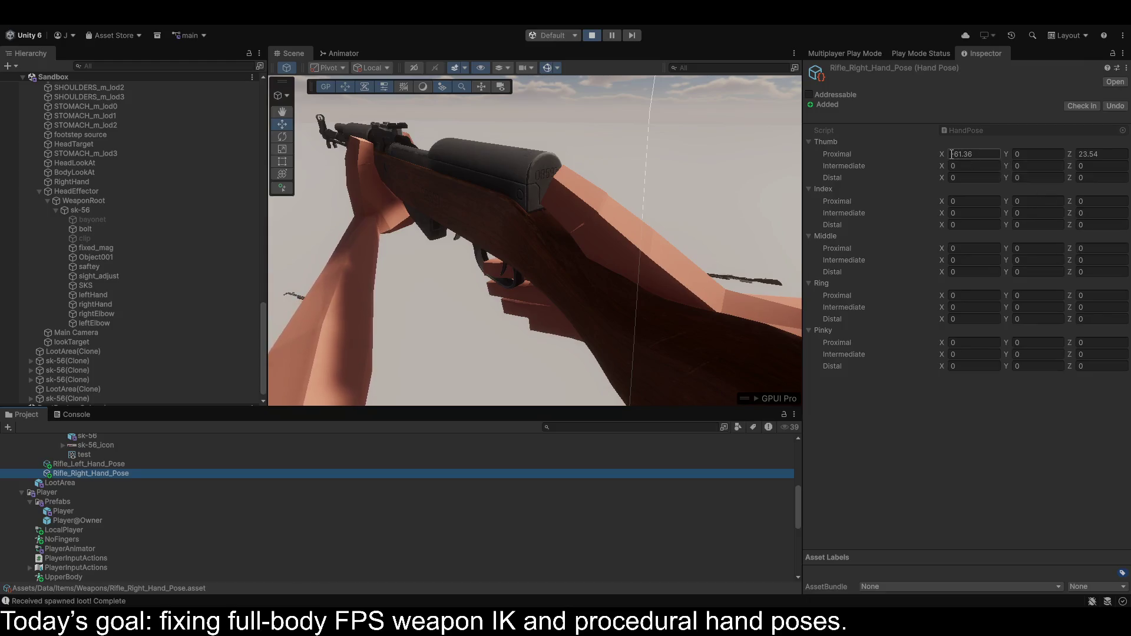
Bend the pose's thumb tip to Distal X 70.3 and start curling its middle and base joints.
left_click(953, 154)
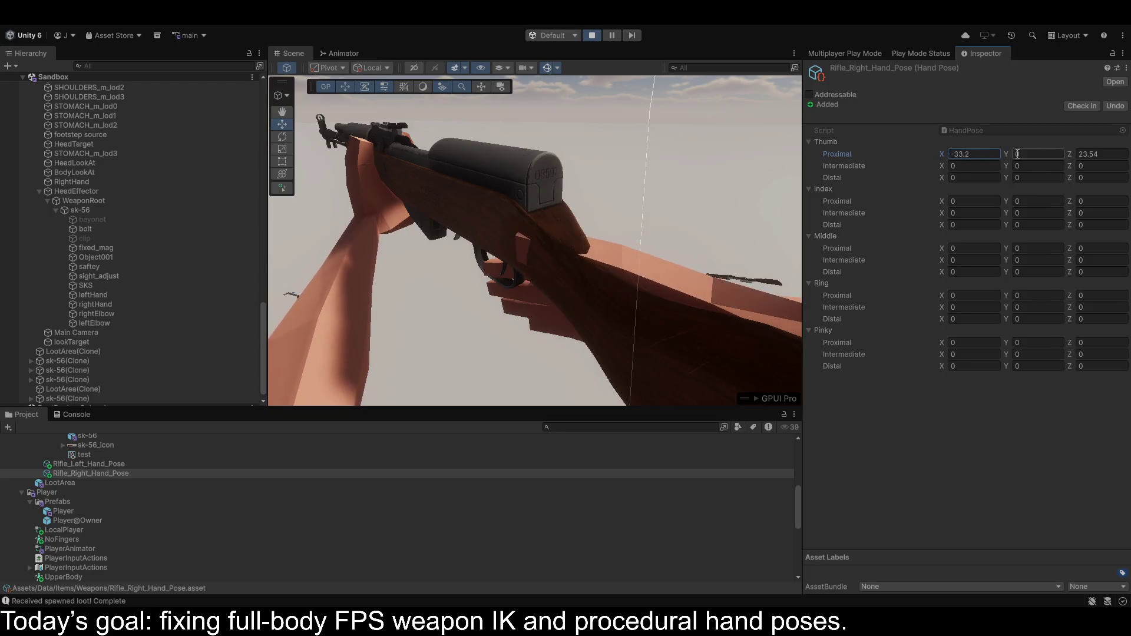
mouse_move(941, 167)
left_mouse_down()
mouse_move(1070, 163)
mouse_move(122, 163)
left_mouse_up()
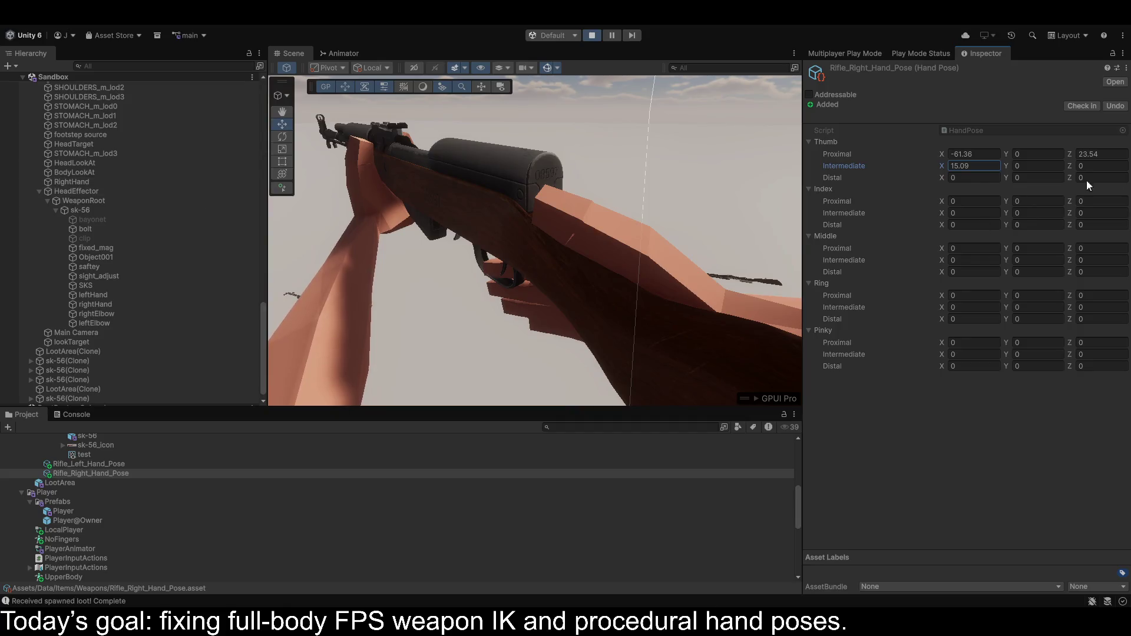
left_click(944, 178)
left_click_drag(1091, 190, 64, 190)
left_click(1008, 165)
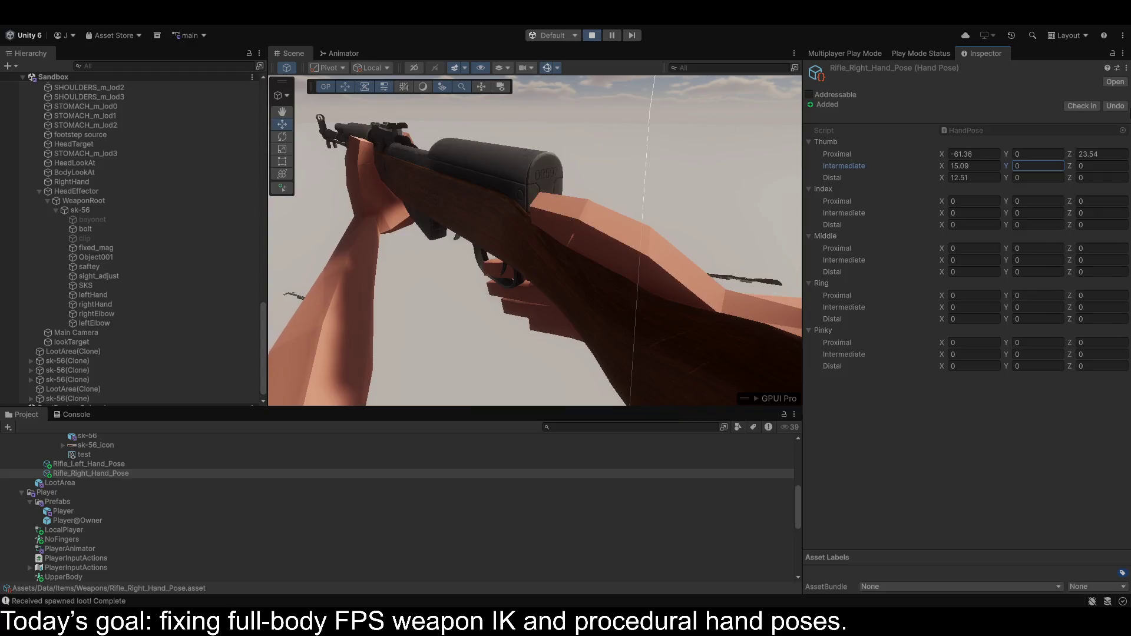
mouse_move(1070, 154)
left_mouse_down()
mouse_move(1128, 154)
mouse_move(7, 158)
left_mouse_up()
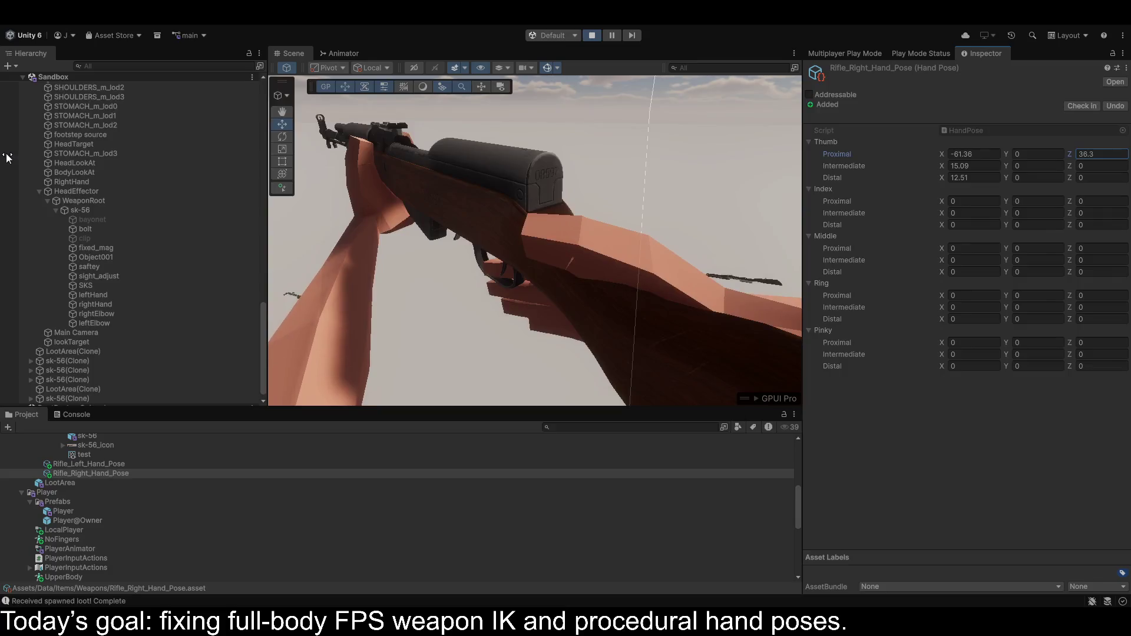
mouse_move(616, 221)
left_mouse_down()
mouse_move(310, 217)
mouse_move(535, 218)
mouse_move(507, 247)
left_mouse_up()
Curl Thumb Proximal Z to 42.3 and Intermediate X to 24.7, then tilt Index Proximal X.
left_click_drag(1074, 154, 1093, 152)
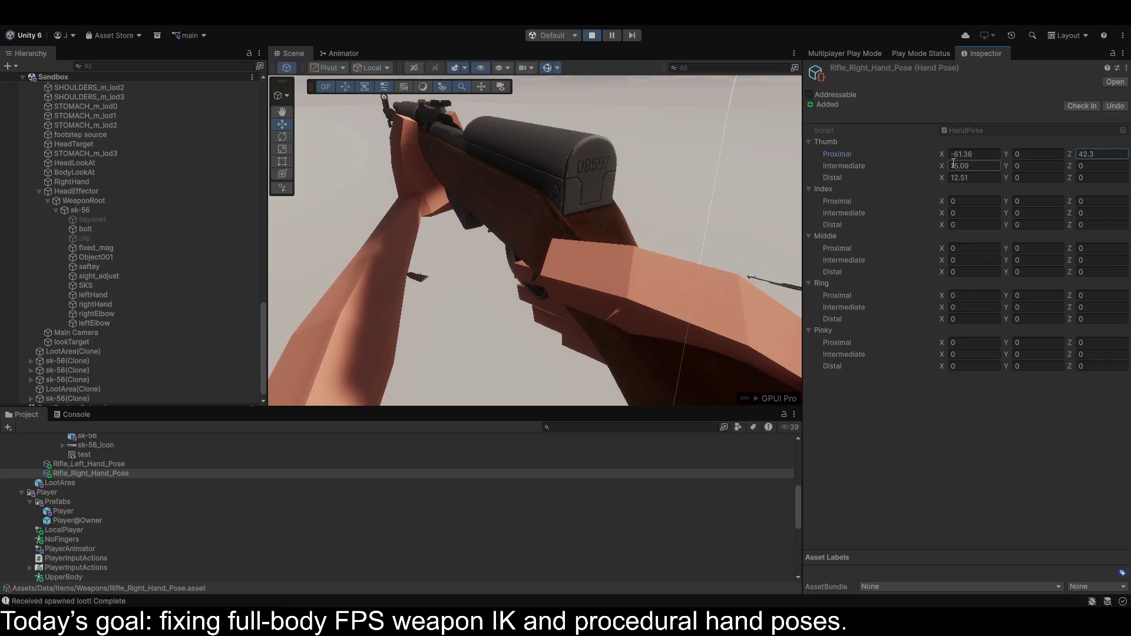
mouse_move(946, 165)
left_mouse_down()
mouse_move(1056, 178)
mouse_move(108, 178)
mouse_move(207, 185)
mouse_move(150, 185)
left_mouse_up()
mouse_move(564, 265)
left_mouse_down()
mouse_move(530, 247)
mouse_move(204, 224)
mouse_move(174, 227)
mouse_move(174, 253)
left_mouse_up()
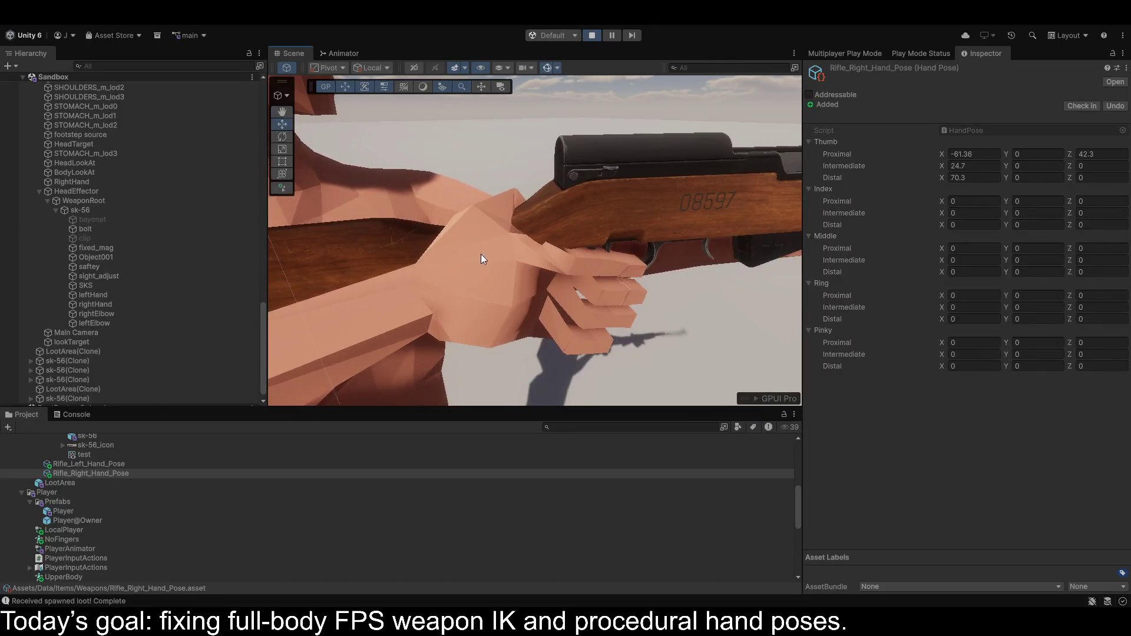
mouse_move(943, 201)
left_mouse_down()
mouse_move(468, 214)
mouse_move(833, 224)
left_mouse_up()
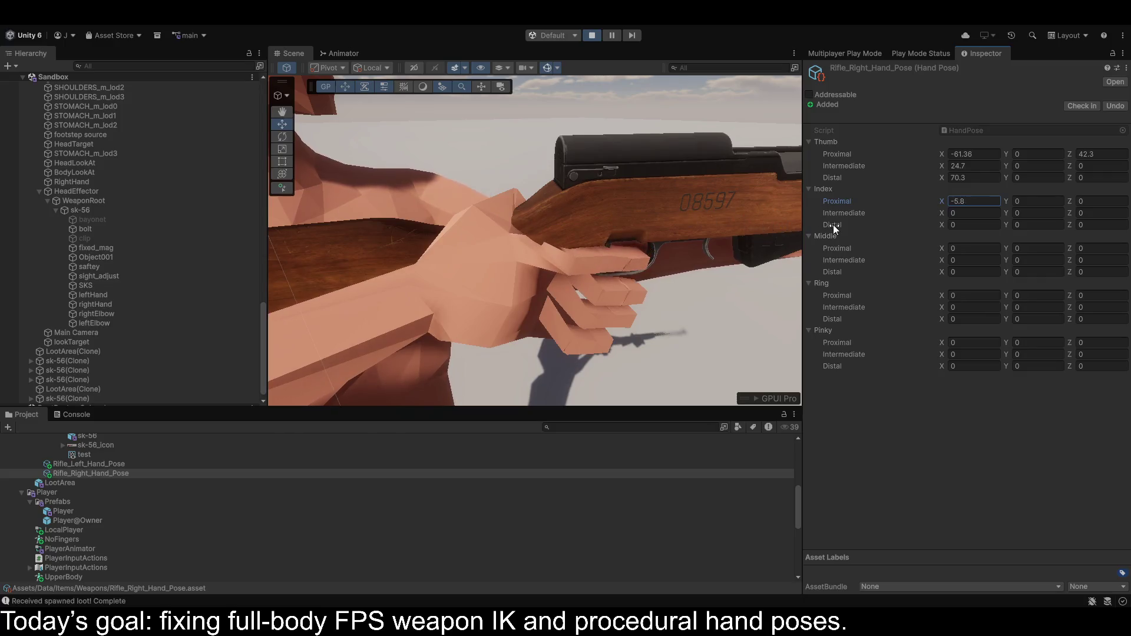
Set Index Proximal X to -5.8 and Index Proximal Y to 100, undoing a stray Intermediate edit.
mouse_move(1008, 200)
left_mouse_down()
mouse_move(1054, 198)
mouse_move(496, 198)
mouse_move(1104, 203)
mouse_move(298, 187)
mouse_move(1055, 192)
mouse_move(754, 200)
left_mouse_up()
double_click(1037, 201)
type("100")
key("Tab")
key("Tab")
key("Tab")
type("100")
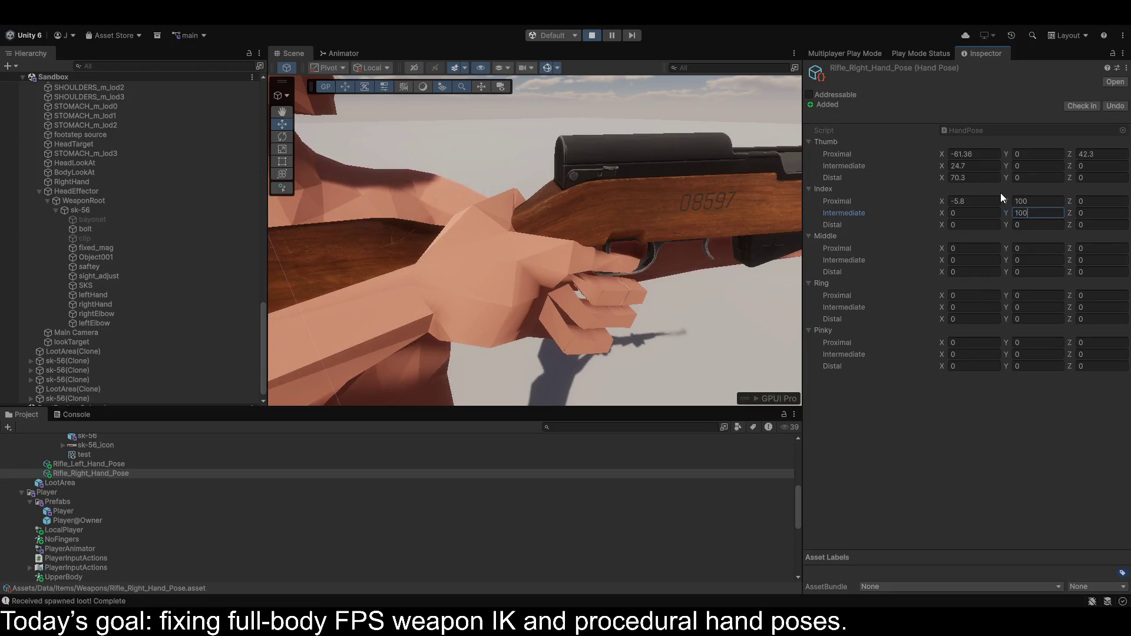
key("Tab")
key("Tab")
key("Tab")
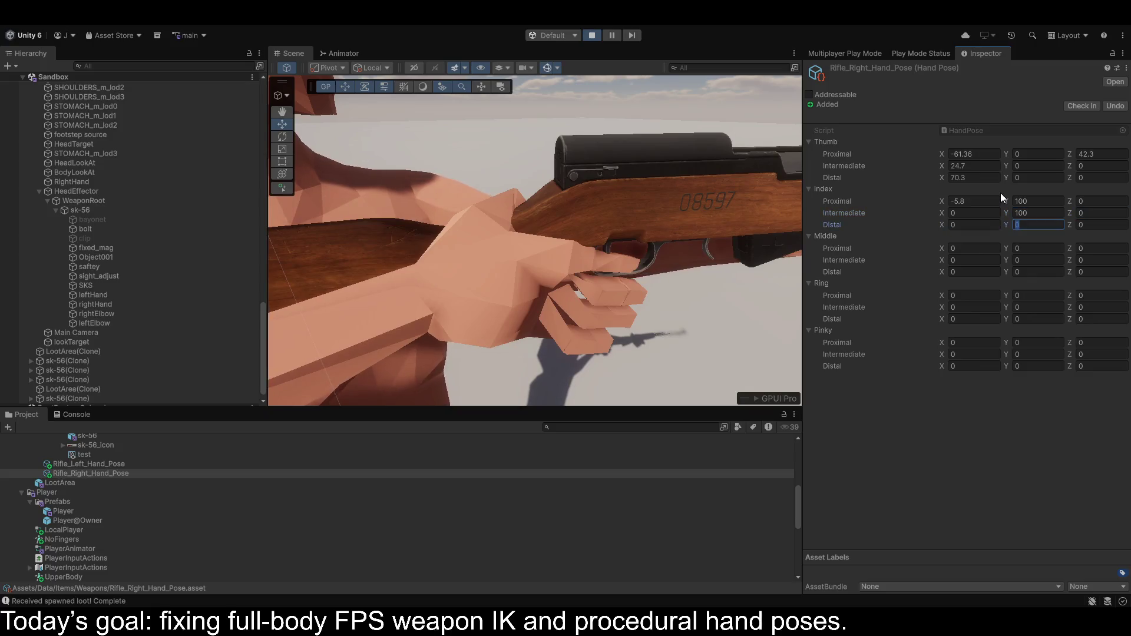
key("ctrl+z")
Enter 100 for the Middle and Pinky Proximal Y fields.
left_click(1013, 248)
type("100")
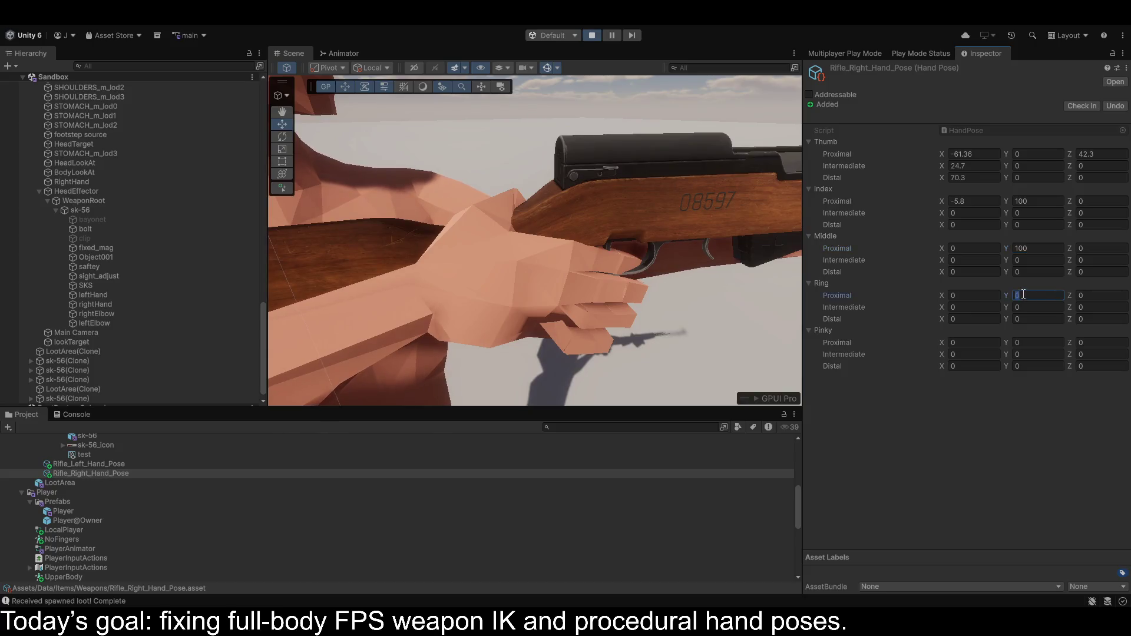
type("00")
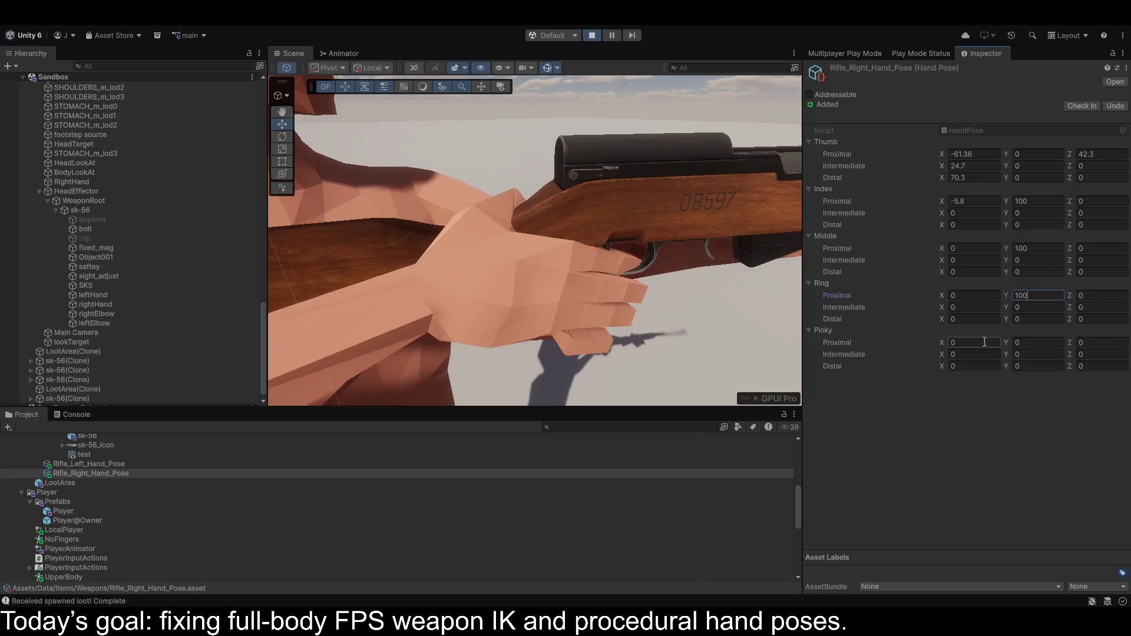
left_click(1040, 342)
type("100")
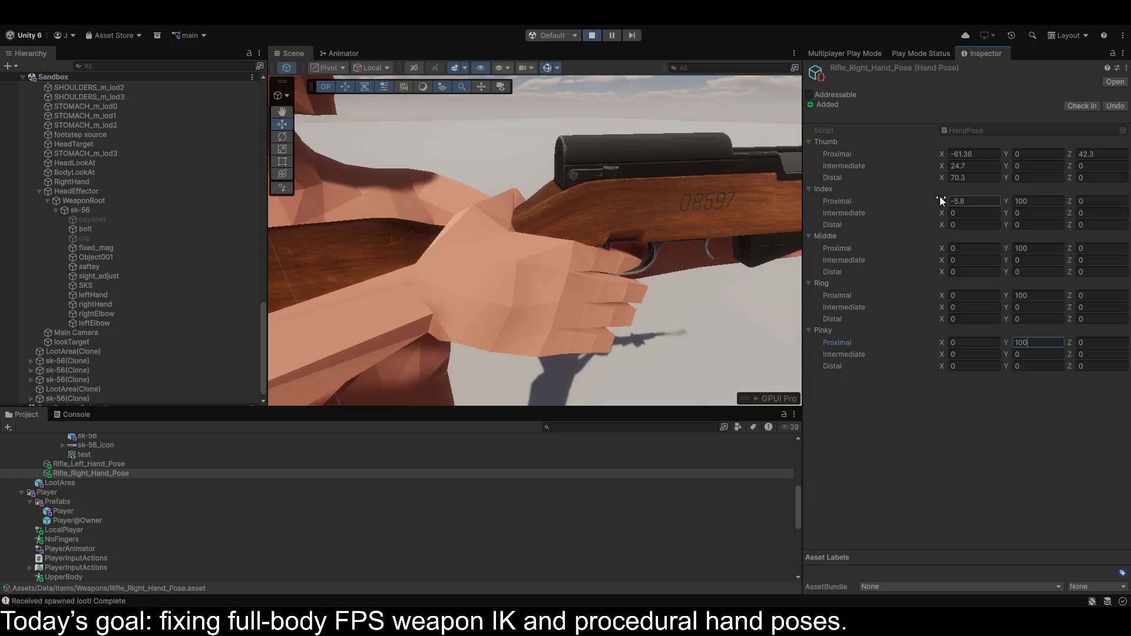
Curl the right index finger (Intermediate X -10.47, Distal X -98.98) and set Middle Proximal X to -53.17.
mouse_move(943, 201)
left_mouse_down()
mouse_move(844, 198)
mouse_move(1069, 205)
mouse_move(1004, 251)
left_mouse_up()
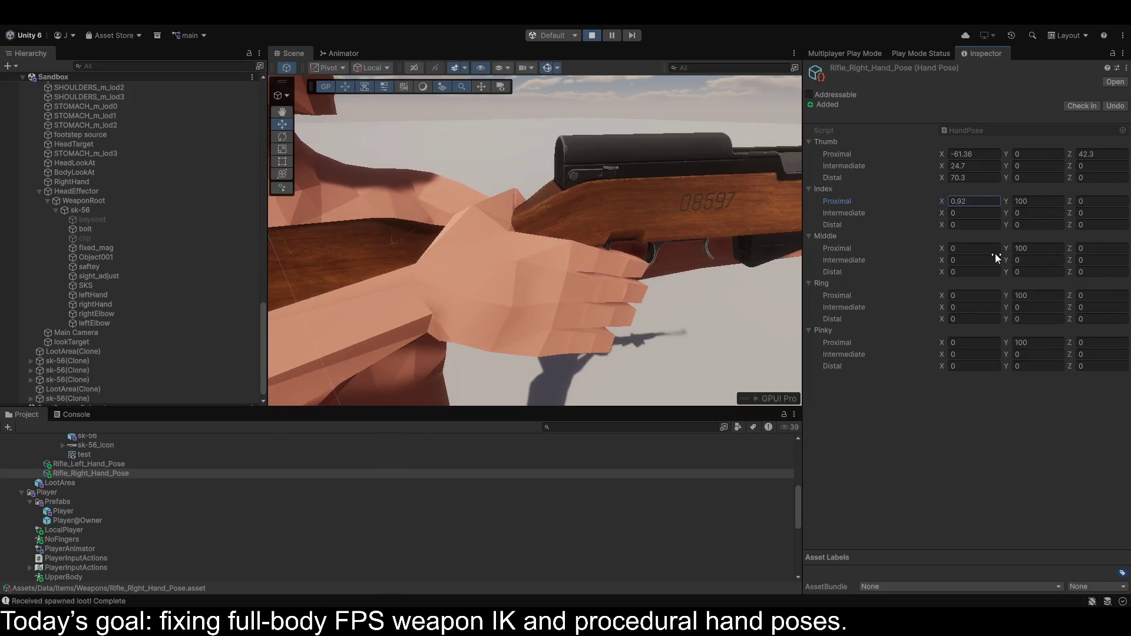
left_click_drag(945, 211, 724, 221)
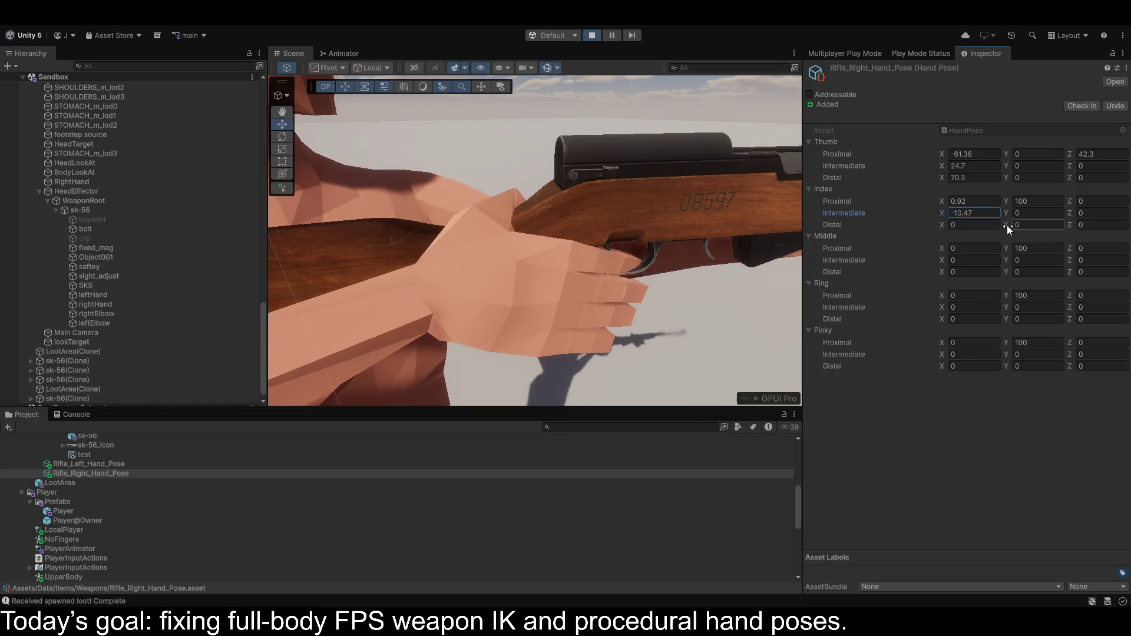
mouse_move(1071, 201)
left_mouse_down()
mouse_move(957, 204)
mouse_move(919, 224)
mouse_move(28, 259)
mouse_move(228, 293)
mouse_move(126, 298)
left_mouse_up()
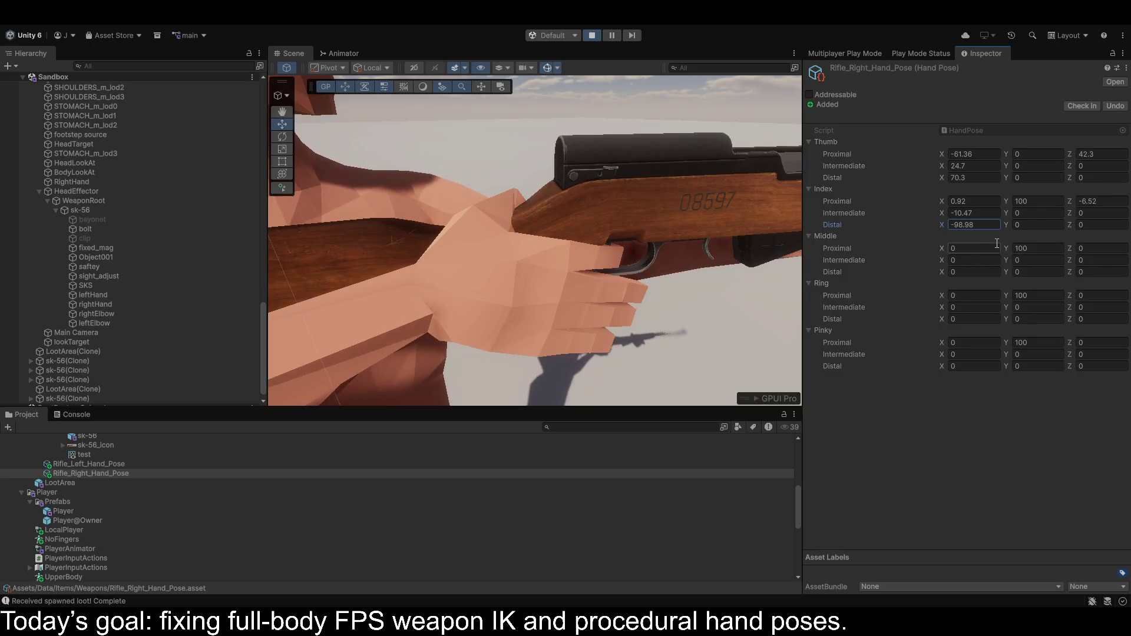
mouse_move(942, 247)
left_mouse_down()
mouse_move(591, 243)
mouse_move(218, 284)
mouse_move(1020, 296)
mouse_move(557, 283)
mouse_move(903, 263)
left_mouse_up()
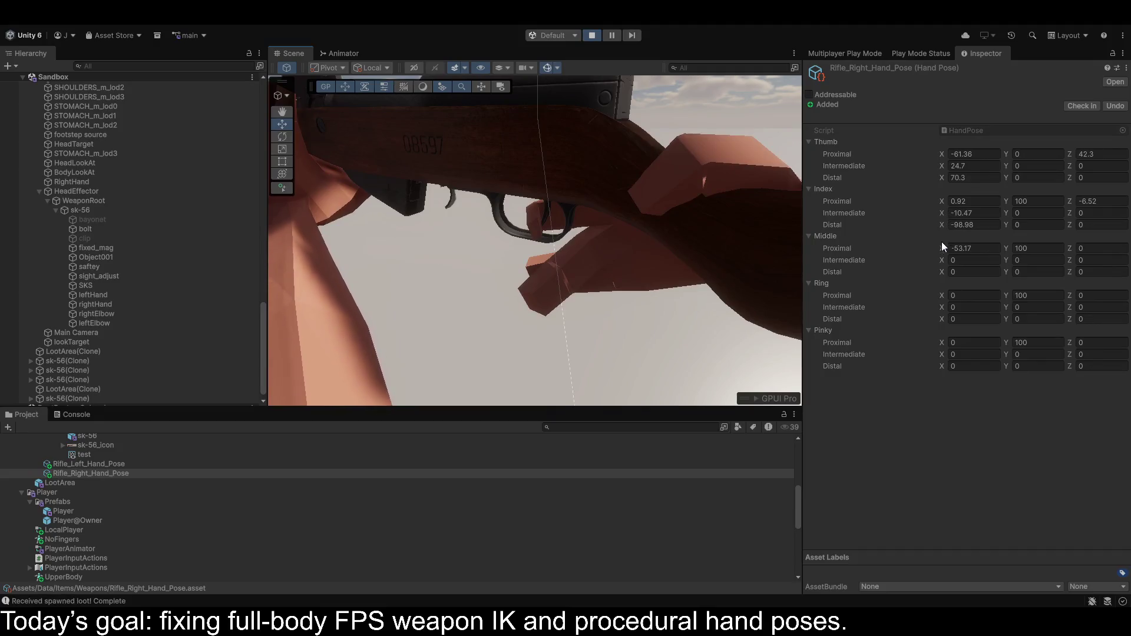
Curl the right middle finger to Proximal X -109.4 with a Z twist and Intermediate X -36.78.
mouse_move(947, 248)
left_mouse_down()
mouse_move(720, 266)
mouse_move(818, 284)
mouse_move(781, 280)
mouse_move(802, 284)
left_mouse_up()
left_click(1072, 247)
mouse_move(1072, 247)
left_mouse_down()
mouse_move(849, 253)
mouse_move(871, 257)
left_mouse_up()
mouse_move(942, 260)
left_mouse_down()
mouse_move(427, 294)
mouse_move(435, 306)
mouse_move(772, 303)
mouse_move(579, 309)
mouse_move(198, 365)
mouse_move(233, 359)
left_mouse_up()
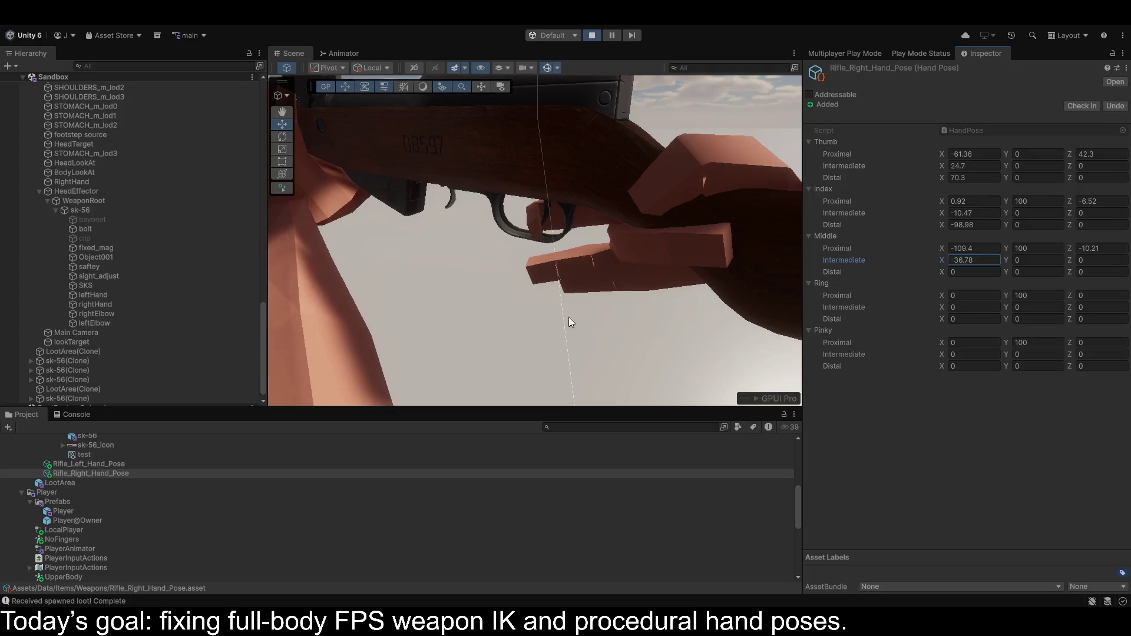
Curl the ring finger's base joint to Proximal X -132.1 with a slight Z twist.
mouse_move(943, 295)
left_mouse_down()
mouse_move(70, 335)
mouse_move(685, 398)
left_mouse_up()
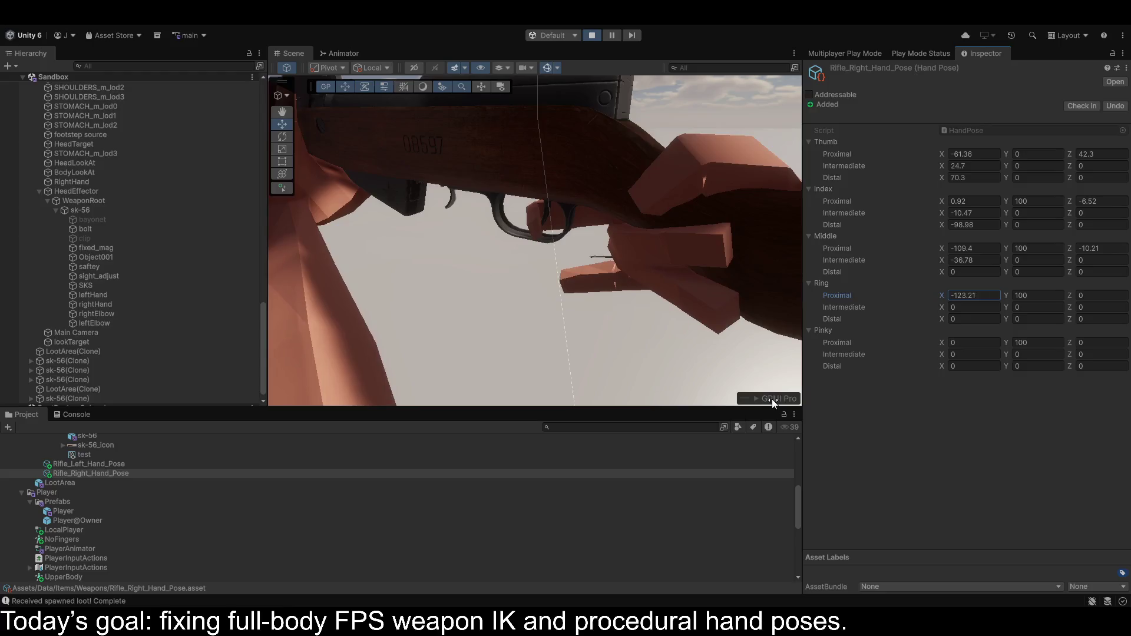
mouse_move(1072, 297)
left_mouse_down()
mouse_move(599, 338)
mouse_move(861, 325)
left_mouse_up()
left_click_drag(941, 295, 925, 295)
mouse_move(773, 288)
left_mouse_down()
mouse_move(77, 269)
mouse_move(62, 210)
mouse_move(23, 213)
mouse_move(1097, 228)
mouse_move(222, 246)
mouse_move(373, 256)
mouse_move(695, 234)
left_mouse_up()
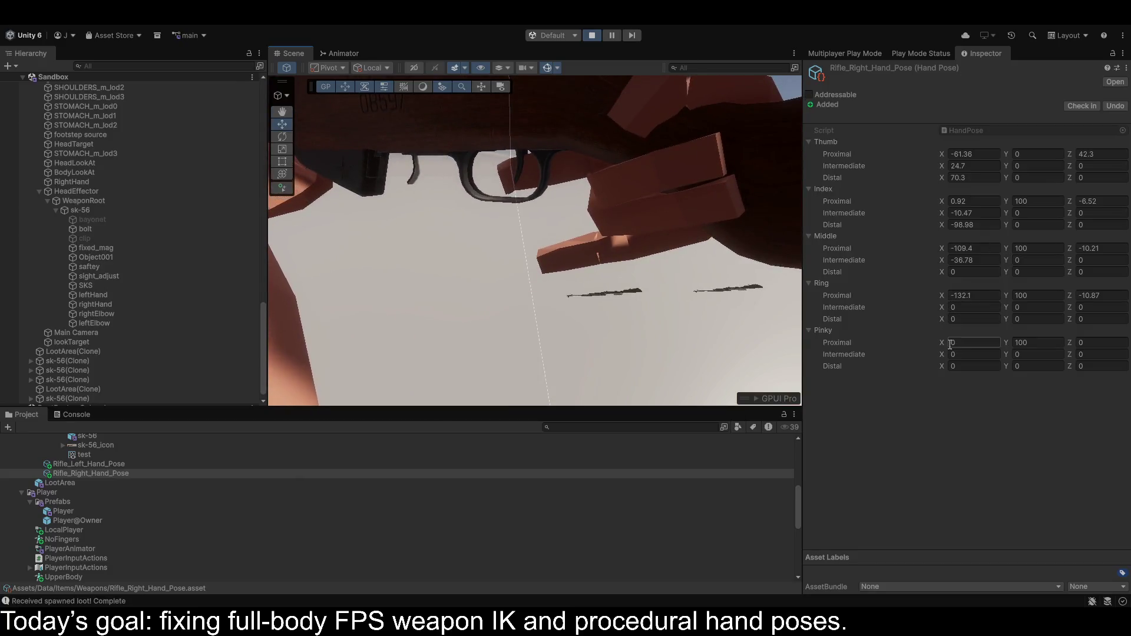
Curl the pinky's base joint to Proximal X -128.46 with a Z twist, checking the arms on the rifle.
mouse_move(943, 343)
left_mouse_down()
mouse_move(780, 340)
mouse_move(853, 346)
mouse_move(676, 433)
left_mouse_up()
left_click(1073, 343)
mouse_move(1073, 343)
left_mouse_down()
mouse_move(775, 376)
mouse_move(865, 376)
left_mouse_up()
mouse_move(518, 272)
left_mouse_down()
mouse_move(480, 245)
mouse_move(97, 257)
mouse_move(47, 273)
mouse_move(171, 321)
mouse_move(272, 320)
mouse_move(295, 313)
mouse_move(297, 242)
mouse_move(308, 255)
left_mouse_up()
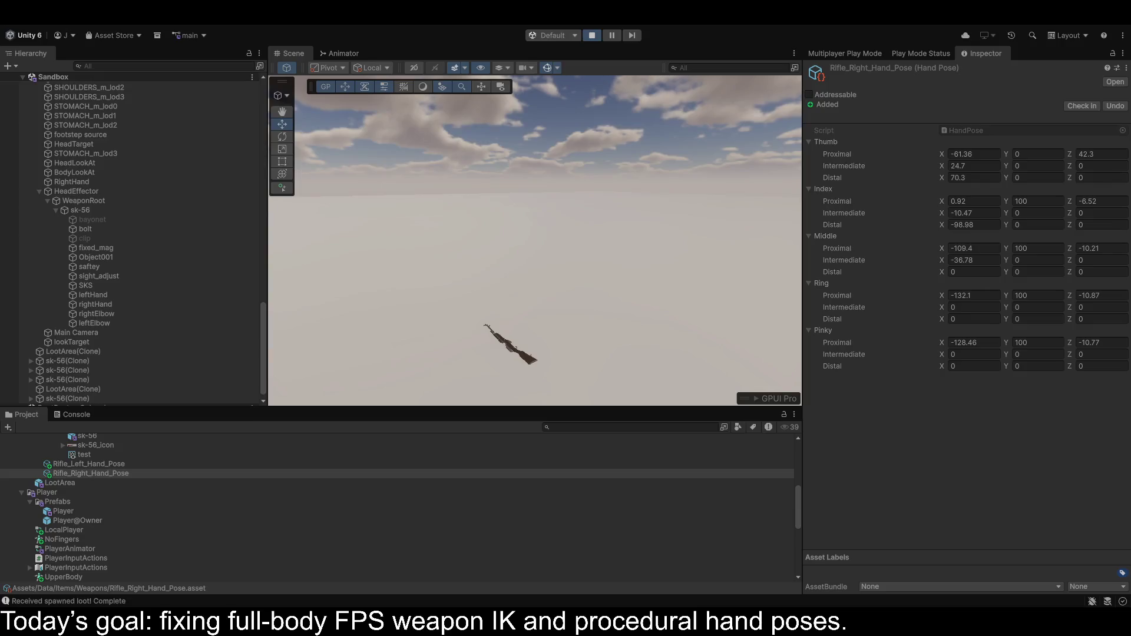
In Rifle_Left_Hand_Pose, set Thumb Proximal X to -87.7 and Thumb Distal X to 32.24, then view the close-up.
left_click(76, 464)
mouse_move(944, 150)
left_mouse_down()
mouse_move(897, 158)
mouse_move(929, 164)
left_mouse_up()
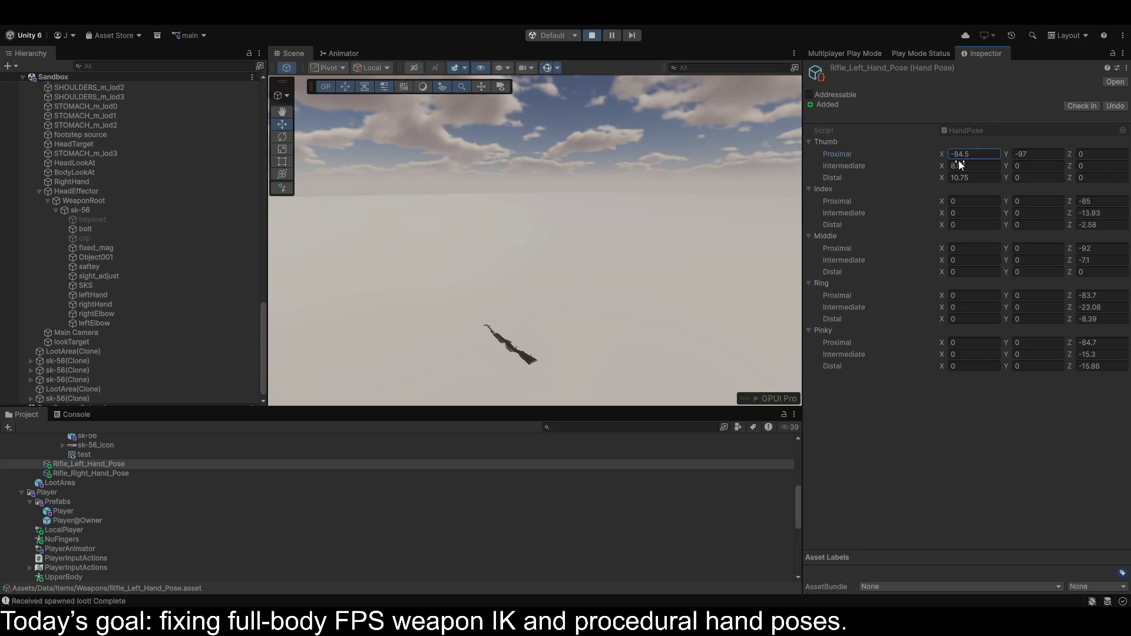
left_click_drag(953, 164, 936, 176)
left_click(946, 178)
mouse_move(945, 176)
left_mouse_down()
mouse_move(1108, 189)
mouse_move(57, 196)
left_mouse_up()
left_click_drag(1061, 236, 1067, 238)
mouse_move(526, 233)
left_mouse_down()
mouse_move(270, 252)
mouse_move(65, 288)
mouse_move(1119, 290)
mouse_move(33, 280)
mouse_move(104, 273)
left_mouse_up()
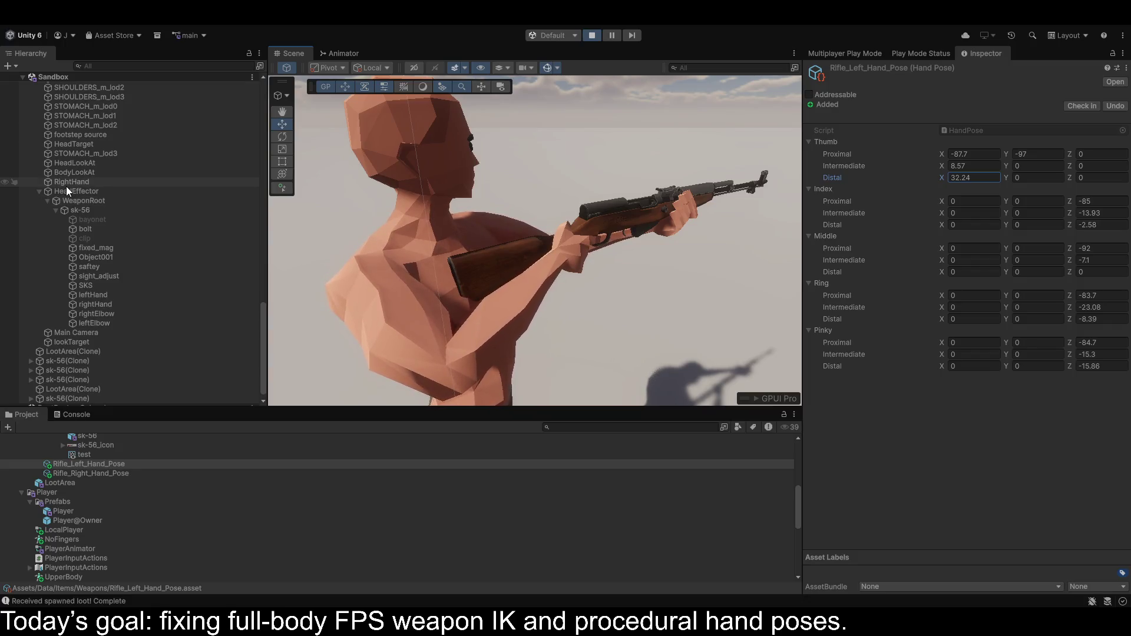
scroll(146, 298, "down", 1)
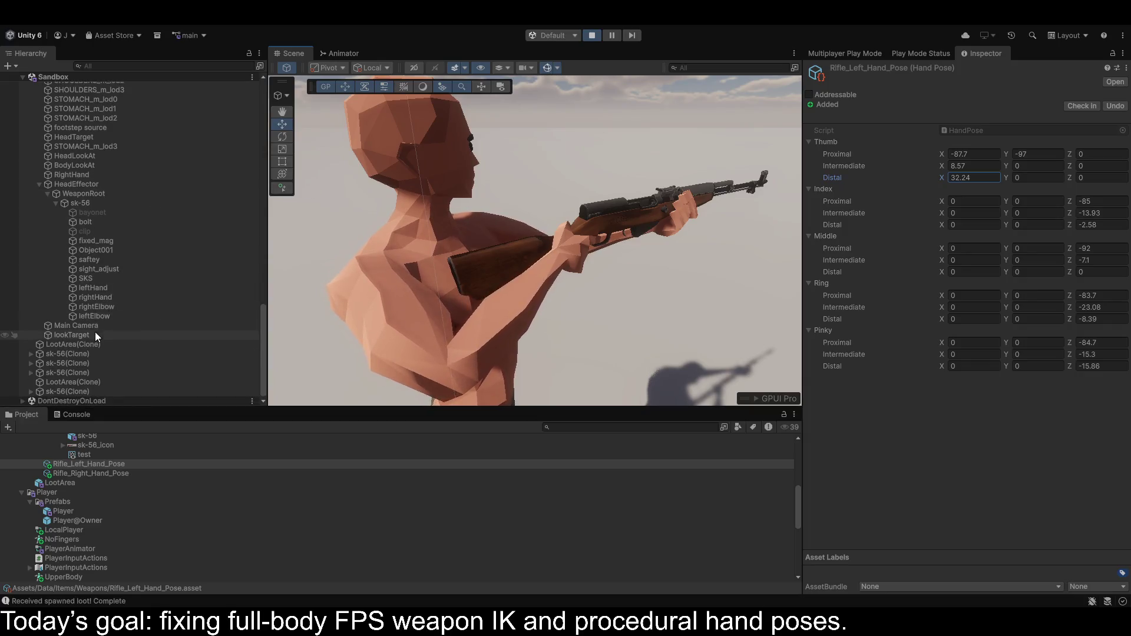
Nudge the Main Camera back along Z, frame it, and show the PlayerAnimator UpperBody layer graph.
left_click(80, 325)
left_click_drag(540, 162, 515, 172)
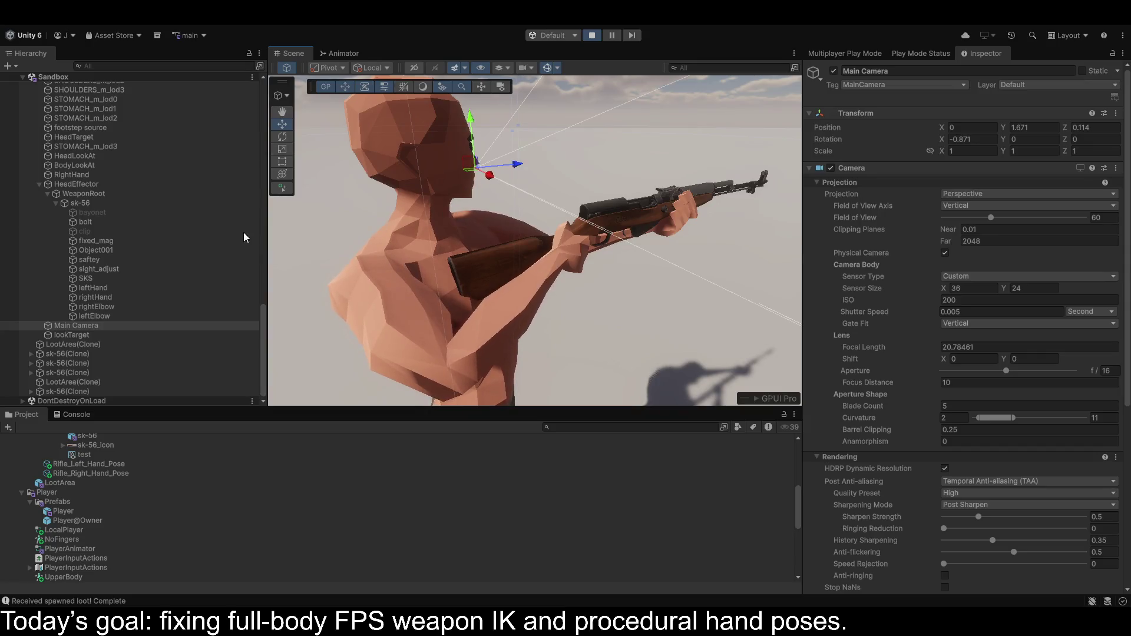
key("f")
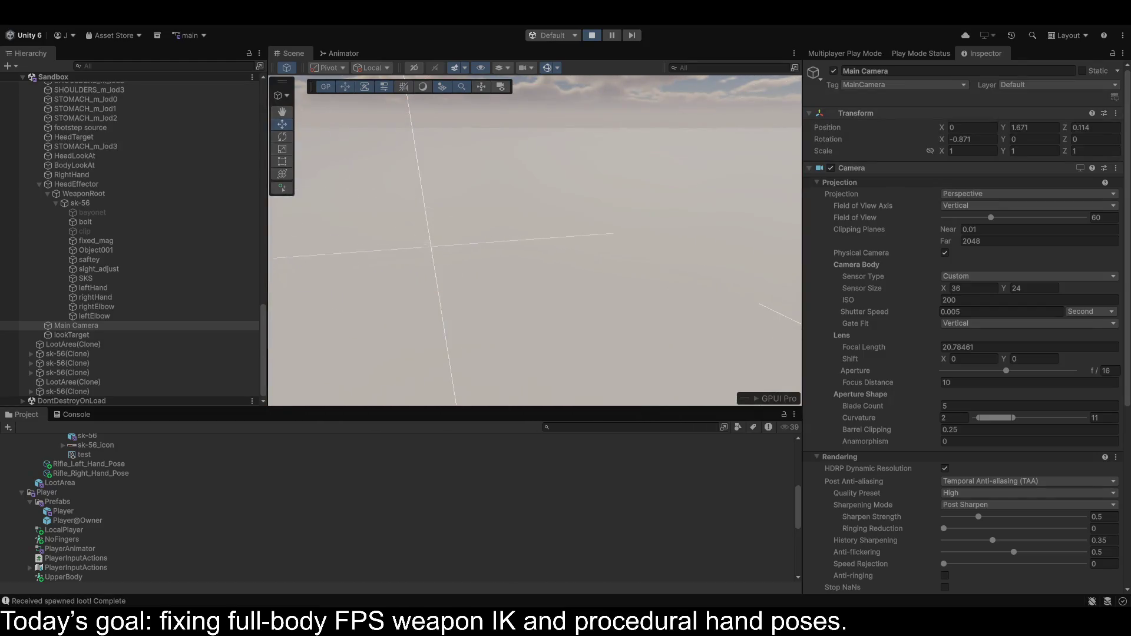
left_click(361, 54)
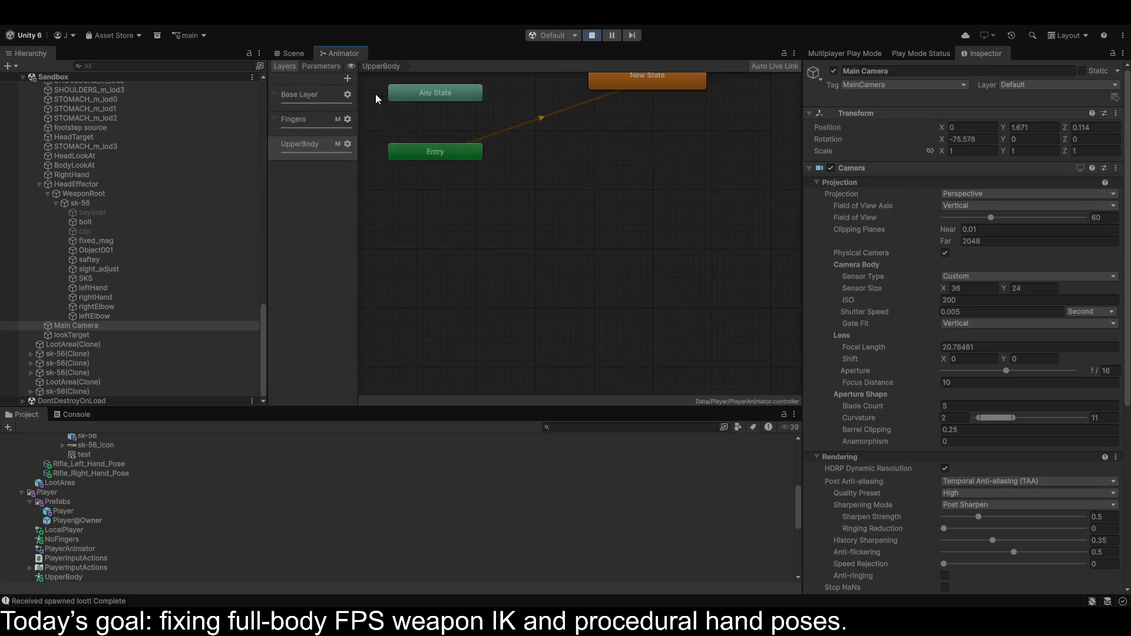
Inspect the Fingers and UpperBody layers' entry transitions and default states in the Animator.
left_click(302, 119)
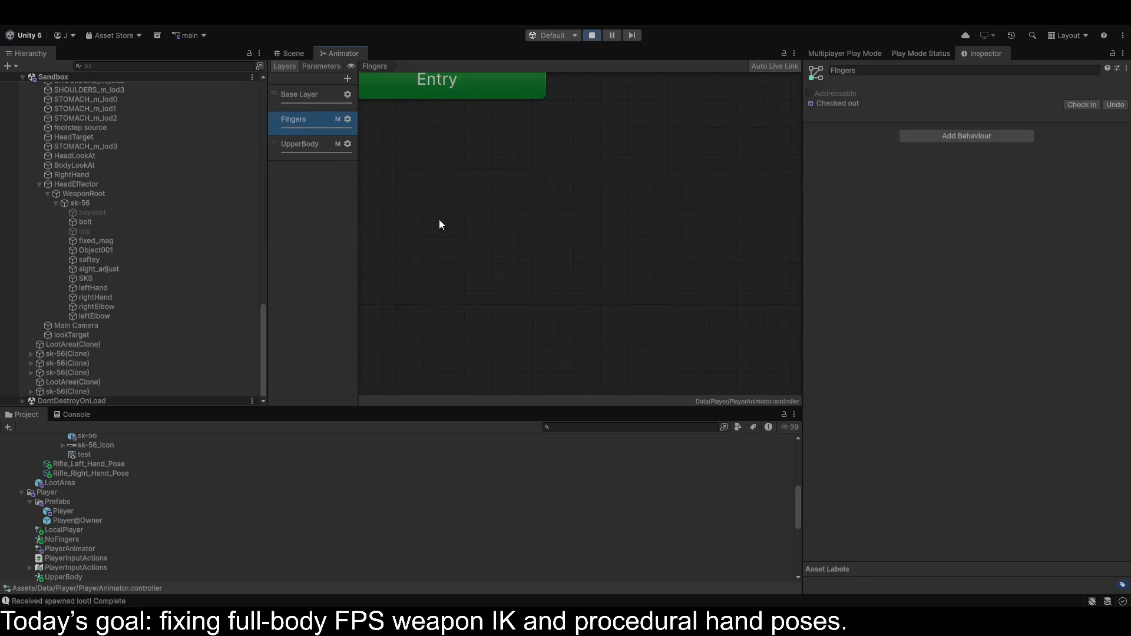
scroll(440, 226, "down", 5)
left_click(483, 186)
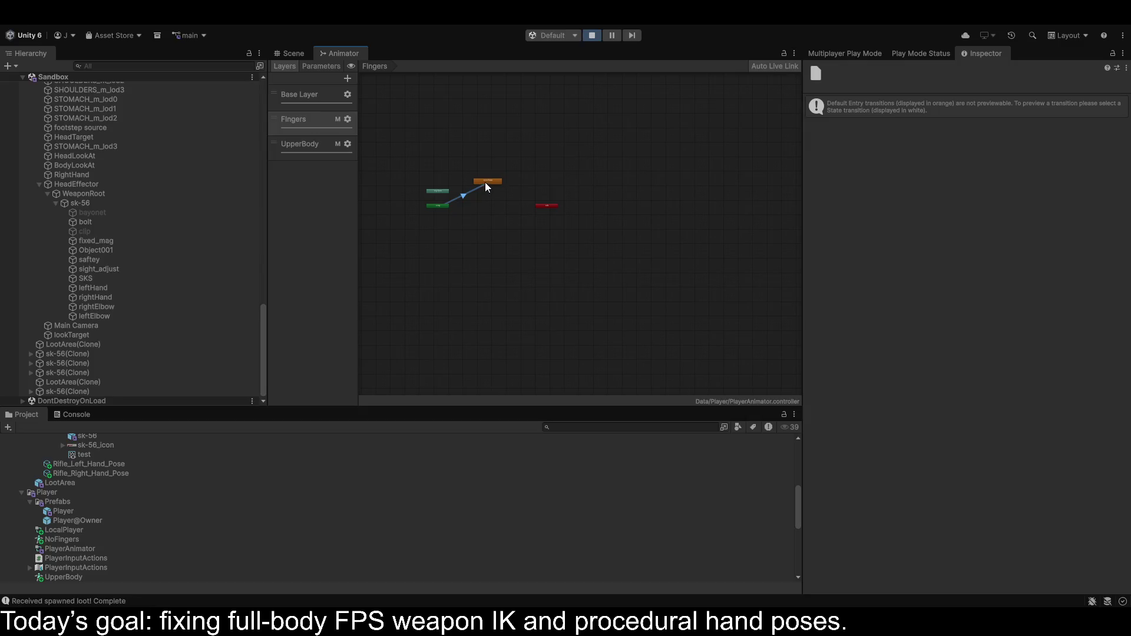
left_click(486, 182)
left_click(310, 144)
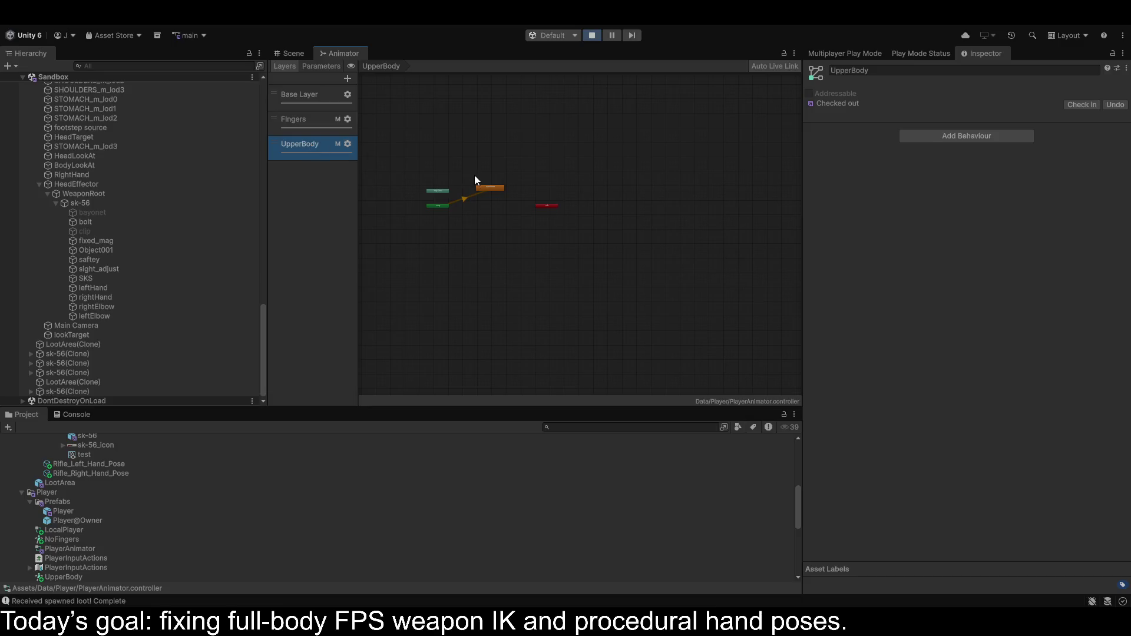
left_click(490, 187)
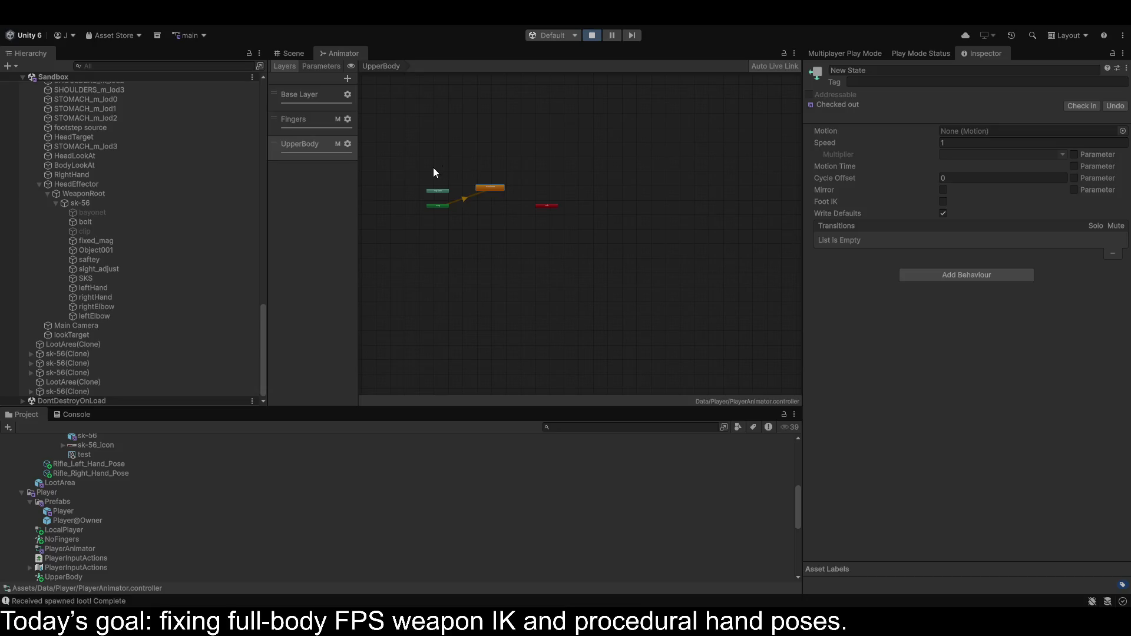
Check the Base Layer's Blend Tree, and undo recent changes until the Main Camera is back in place.
key("ctrl+z")
left_click(302, 95)
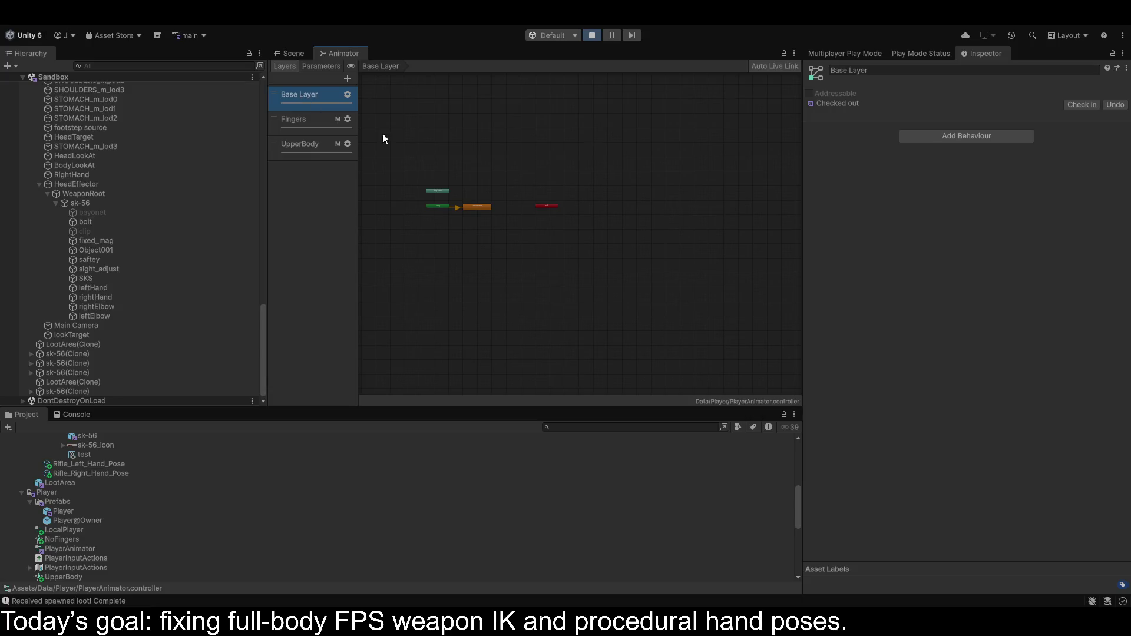
left_click(484, 208)
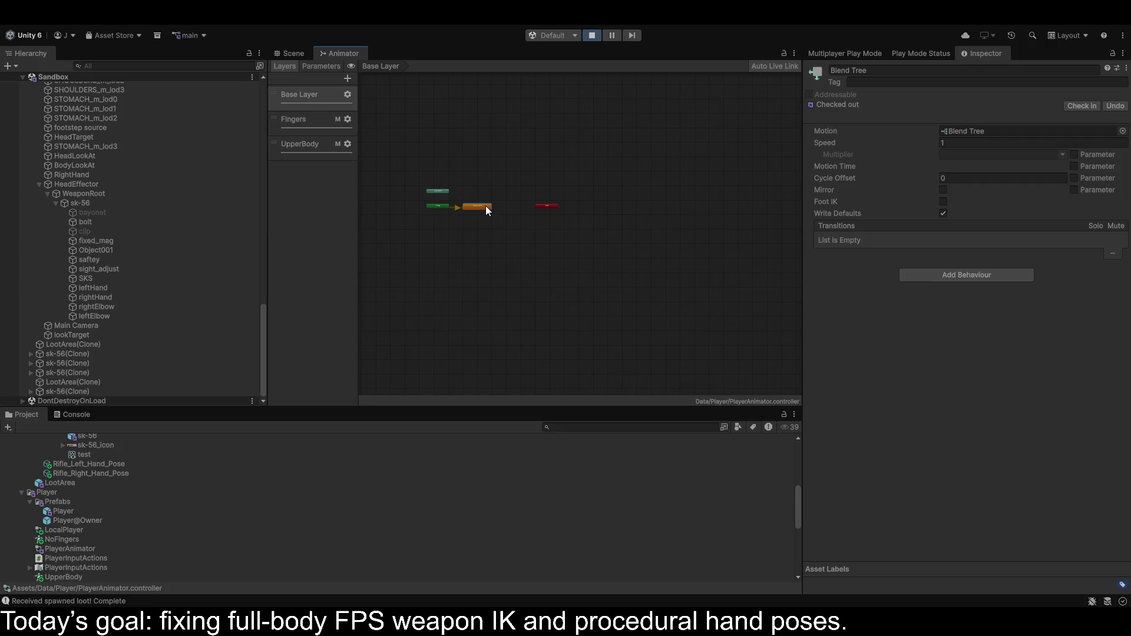
left_click(306, 147)
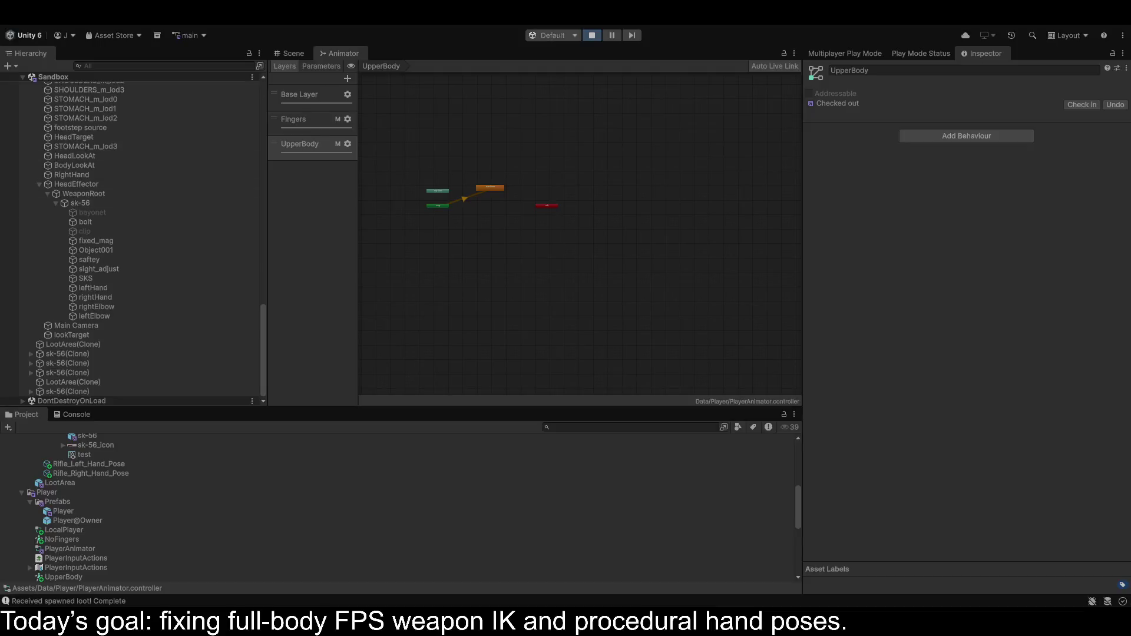
left_click(91, 193)
key("ctrl+z")
key("ctrl+z")
key("ctrl+z")
key("ctrl+z")
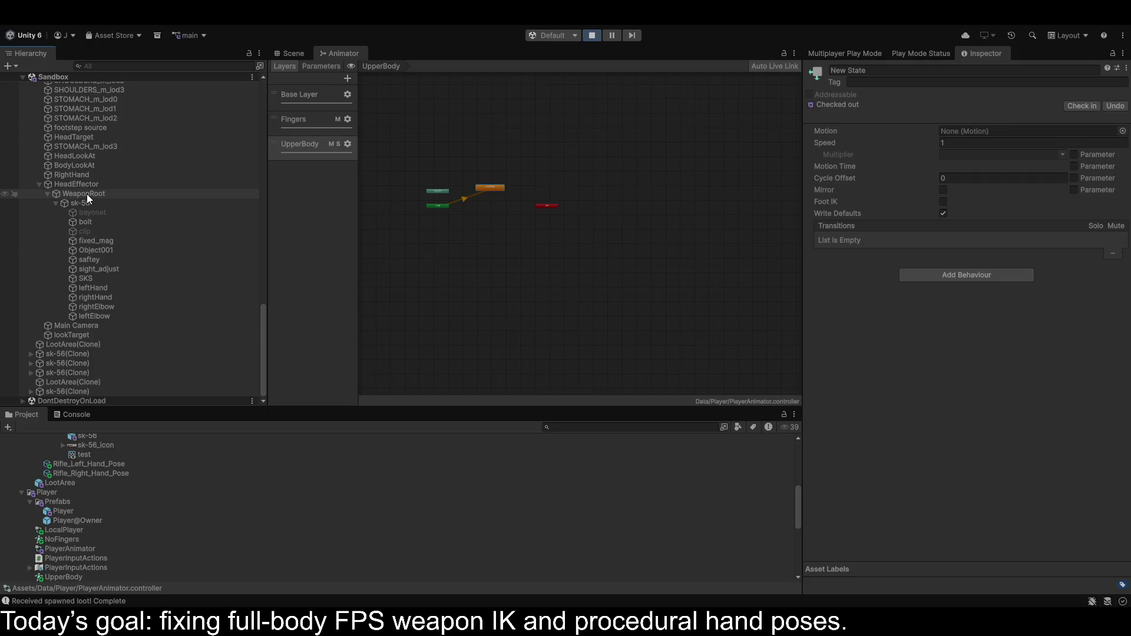
key("ctrl+z")
key("ctrl+z")
key("ctrl+z")
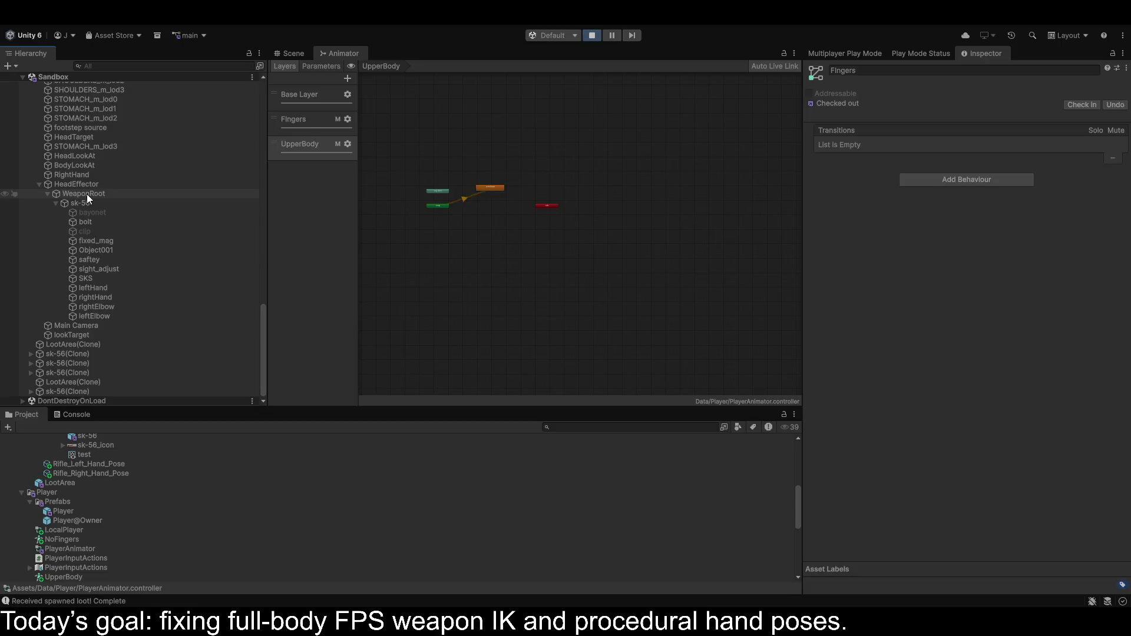
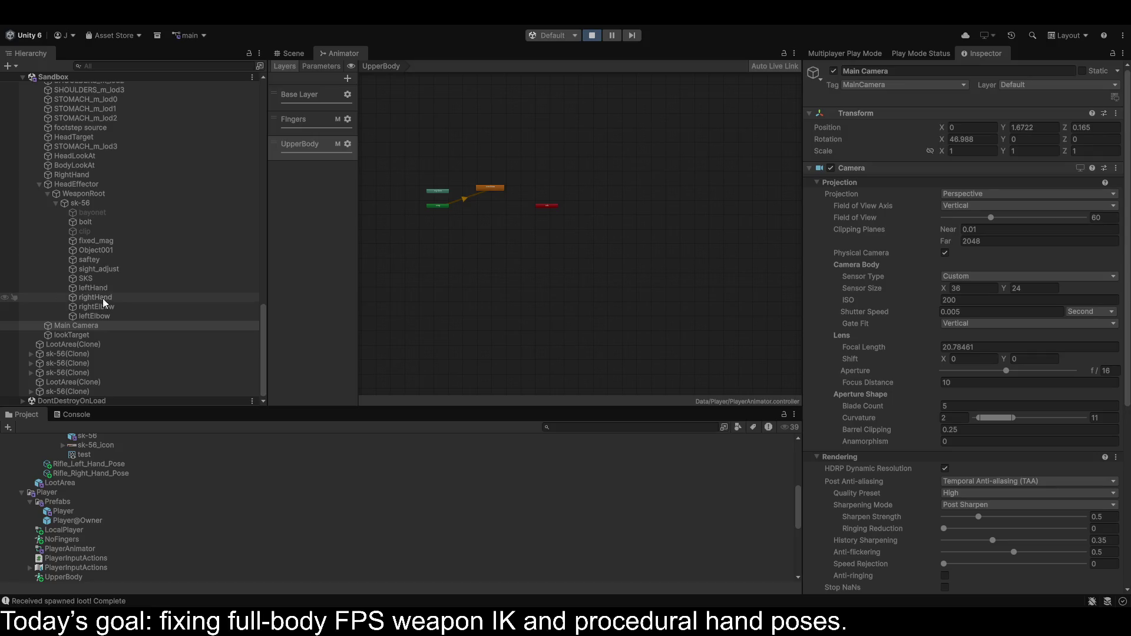
Switch from the Animator to the Scene view and orbit it up toward the sky.
left_click(288, 53)
left_click_drag(588, 211, 609, 143)
scroll(609, 144, "up", 5)
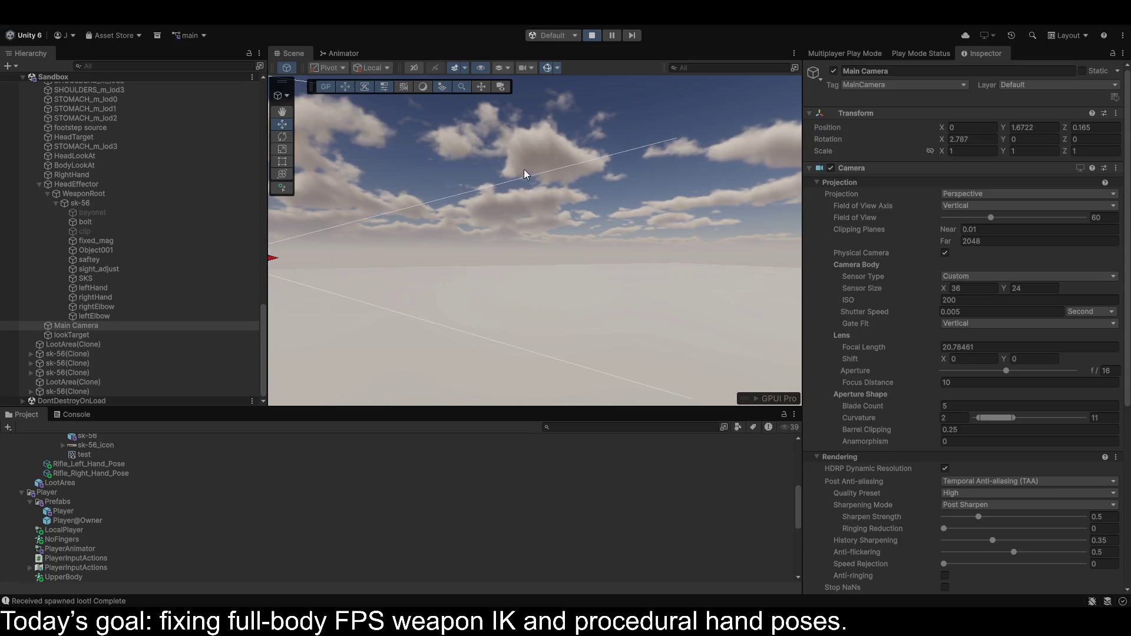
Frame the Main Camera and orbit behind the player to view the arms holding the rifle.
key("f")
left_click_drag(524, 175, 355, 186)
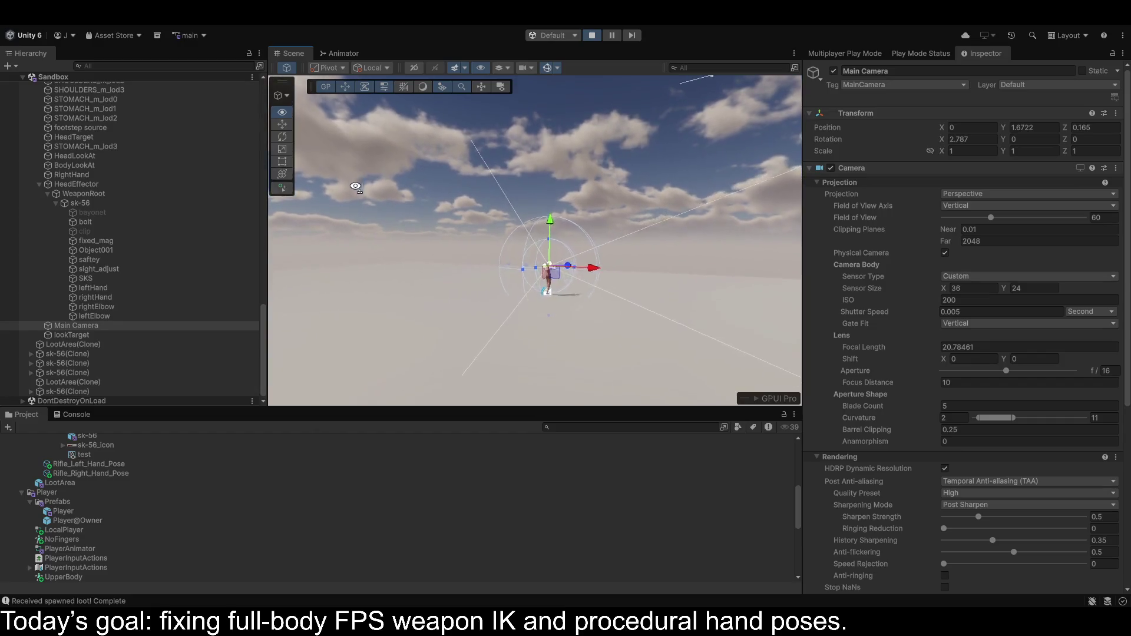
scroll(356, 187, "down", 10)
key("f")
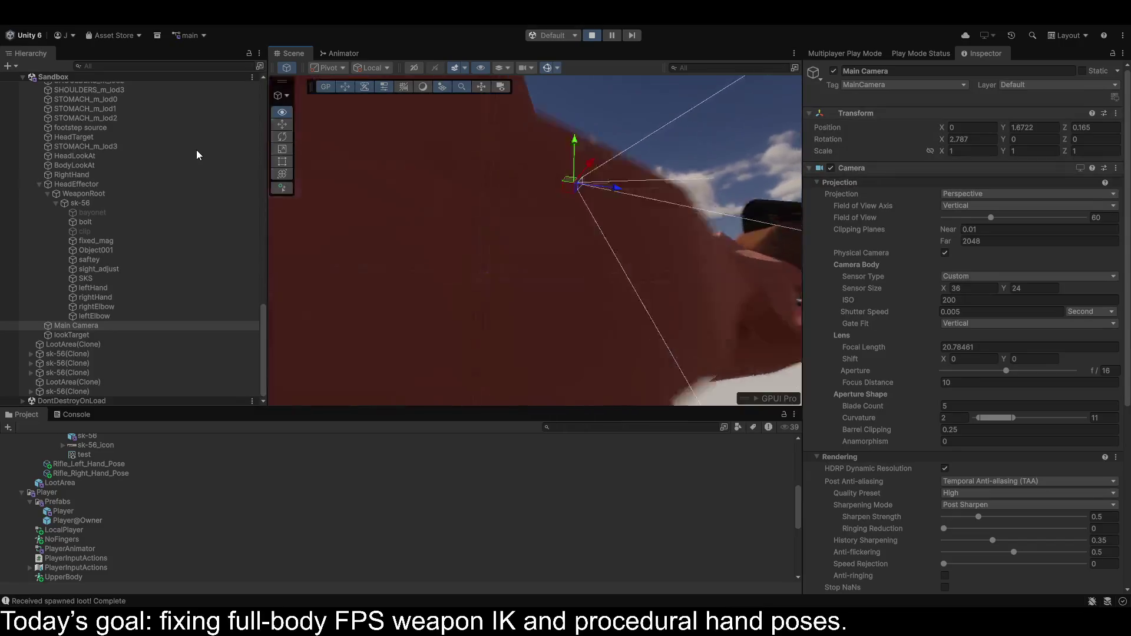
left_click_drag(330, 247, 555, 255)
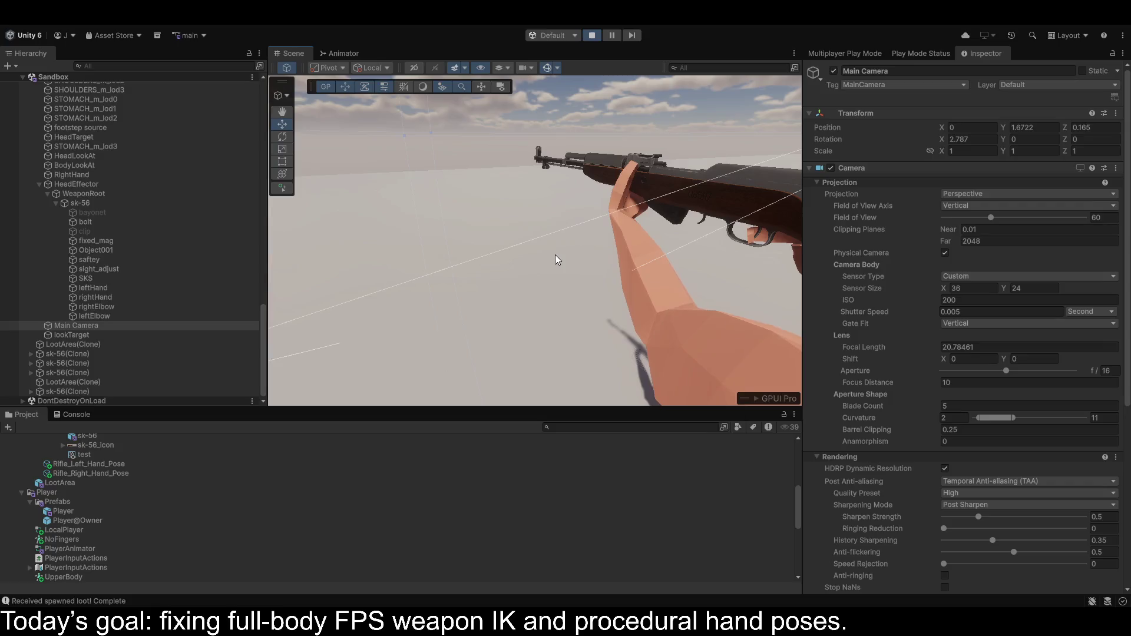
mouse_move(620, 284)
left_mouse_down()
mouse_move(607, 293)
mouse_move(543, 281)
left_mouse_up()
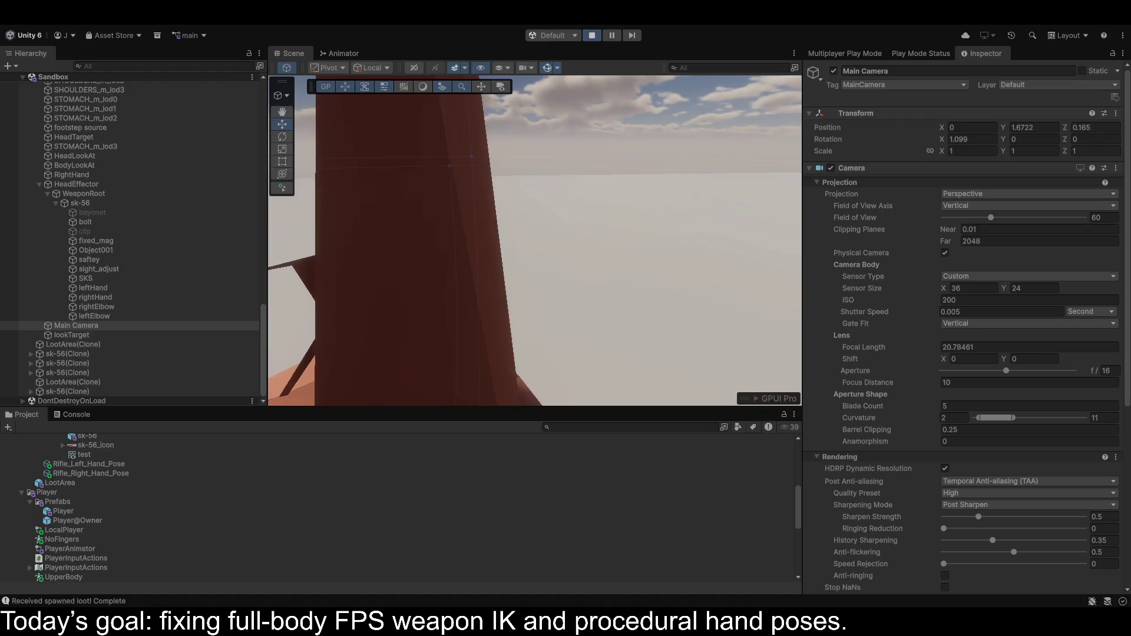
Copy the Transform values of sk-56's rightHand grip target, then stop the running game.
mouse_move(570, 267)
left_mouse_down()
mouse_move(540, 252)
mouse_move(483, 283)
left_mouse_up()
left_click(100, 298)
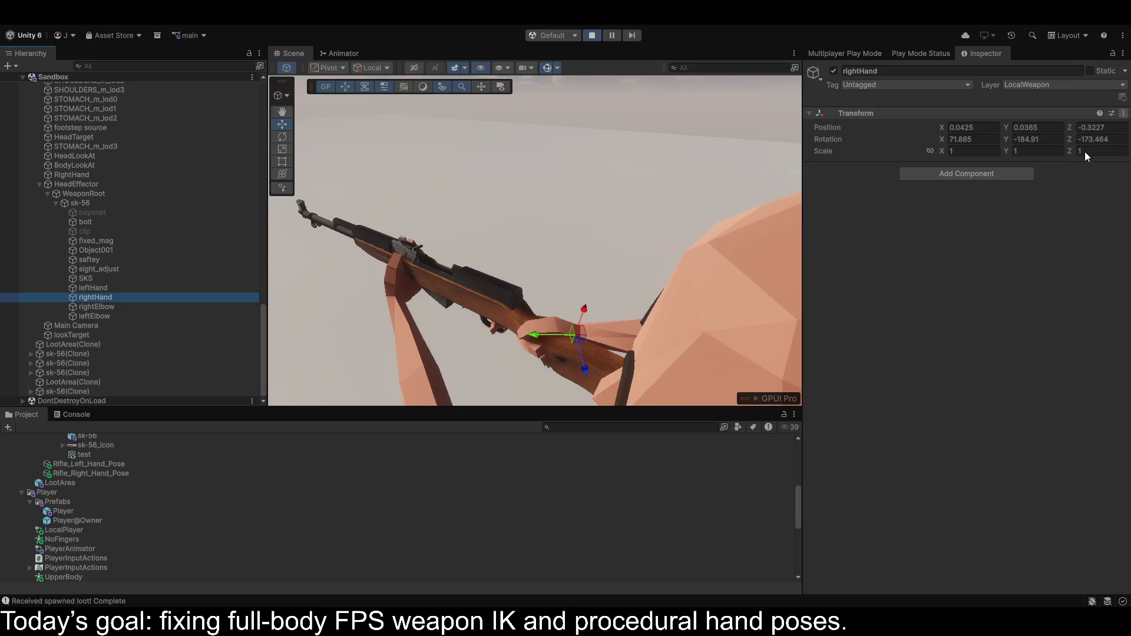
left_click(930, 275)
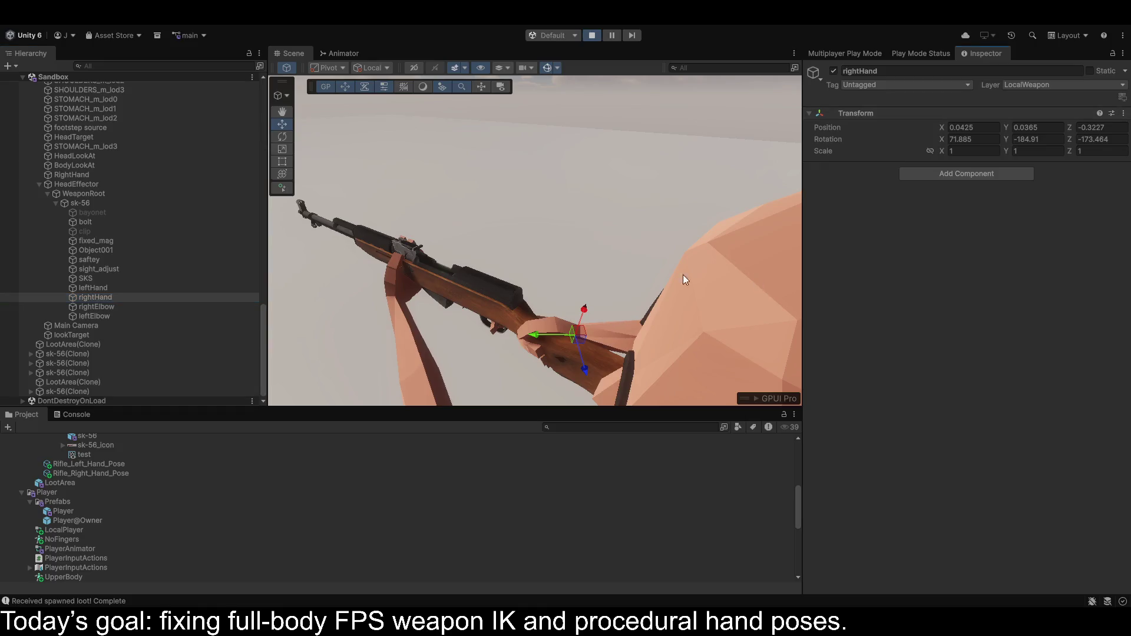
left_click(585, 35)
Select the Player prefab and review its Full Body Biped IK and Finger IK components.
left_click(63, 512)
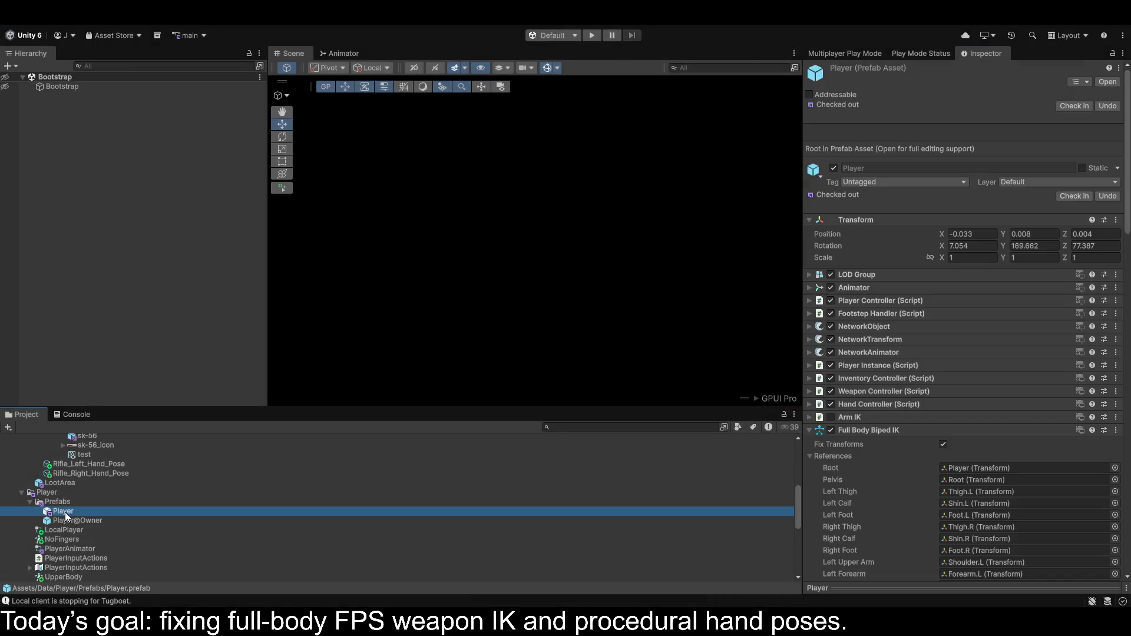
scroll(1001, 423, "down", 20)
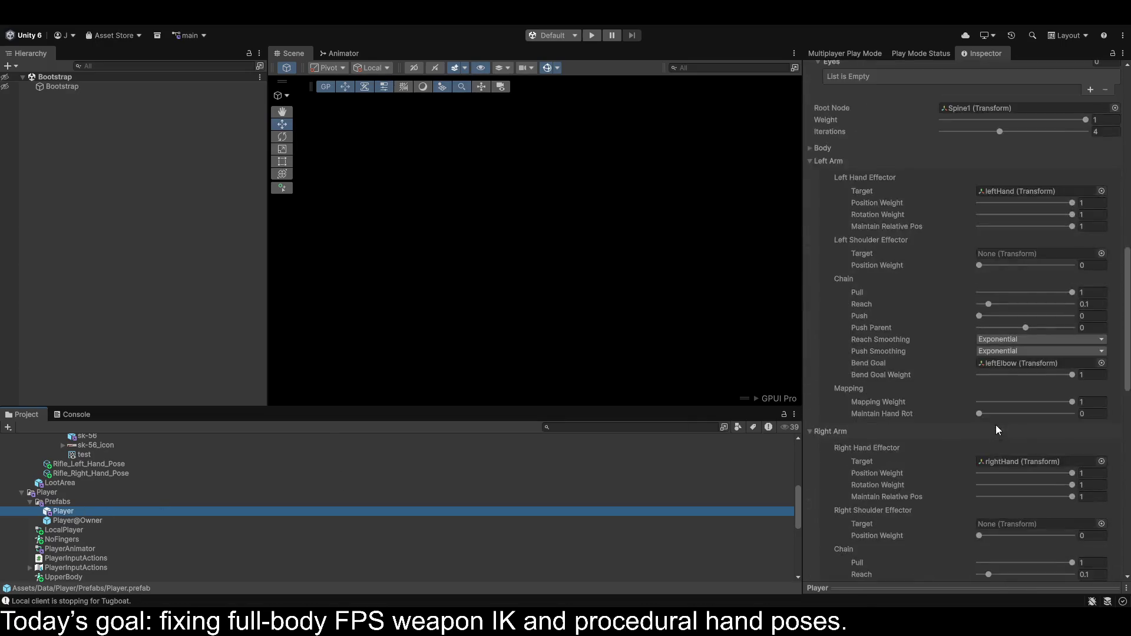
scroll(994, 427, "down", 5)
scroll(991, 434, "up", 10)
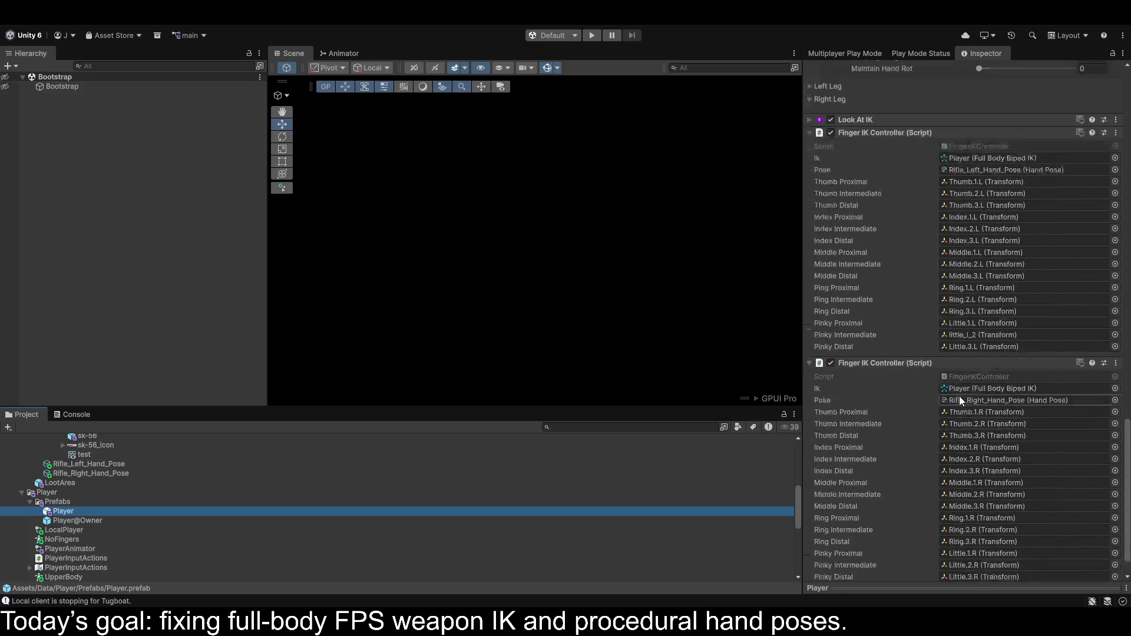
scroll(961, 401, "up", 15)
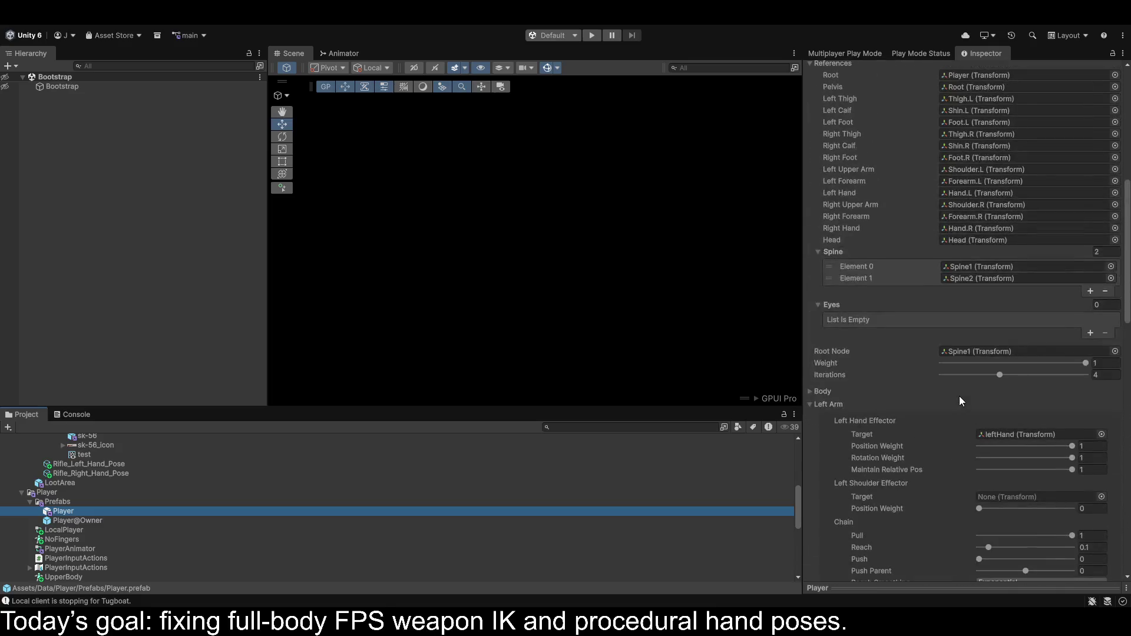
scroll(960, 401, "up", 13)
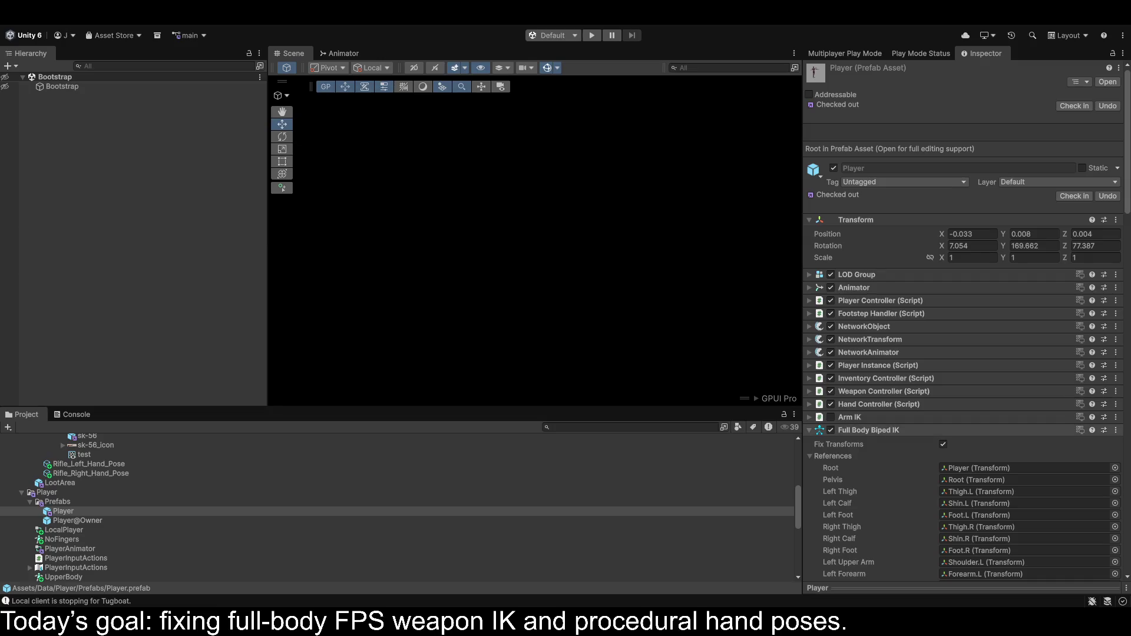
Collapse Full Body Biped IK and both Finger IK Controllers, and expand the Weapon Controller.
left_click(810, 430)
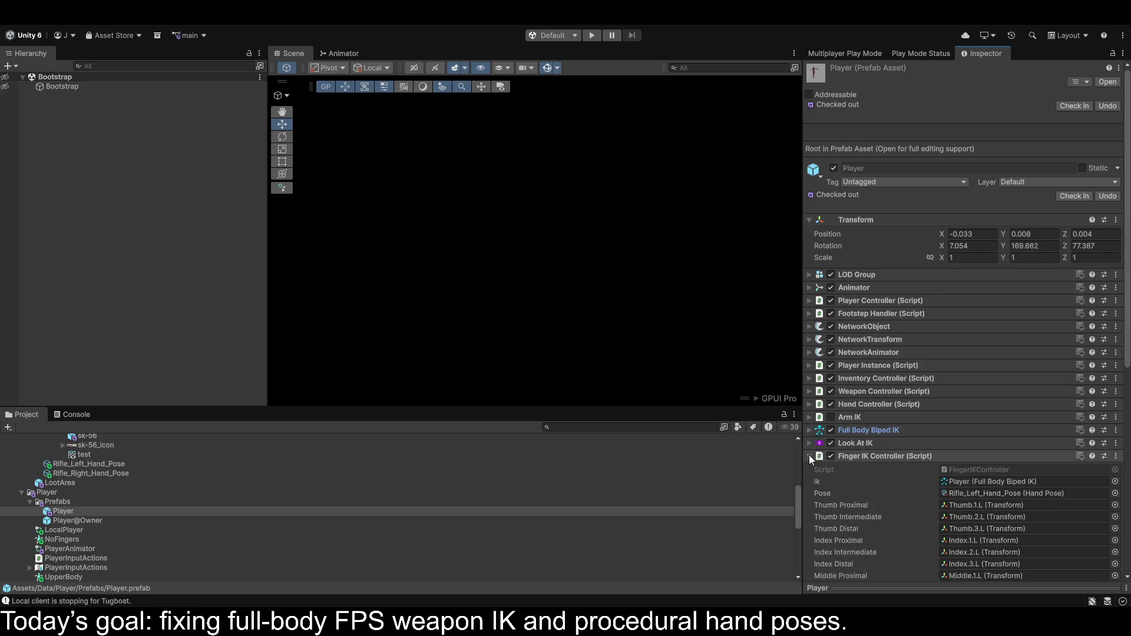
left_click(809, 455)
left_click(809, 468)
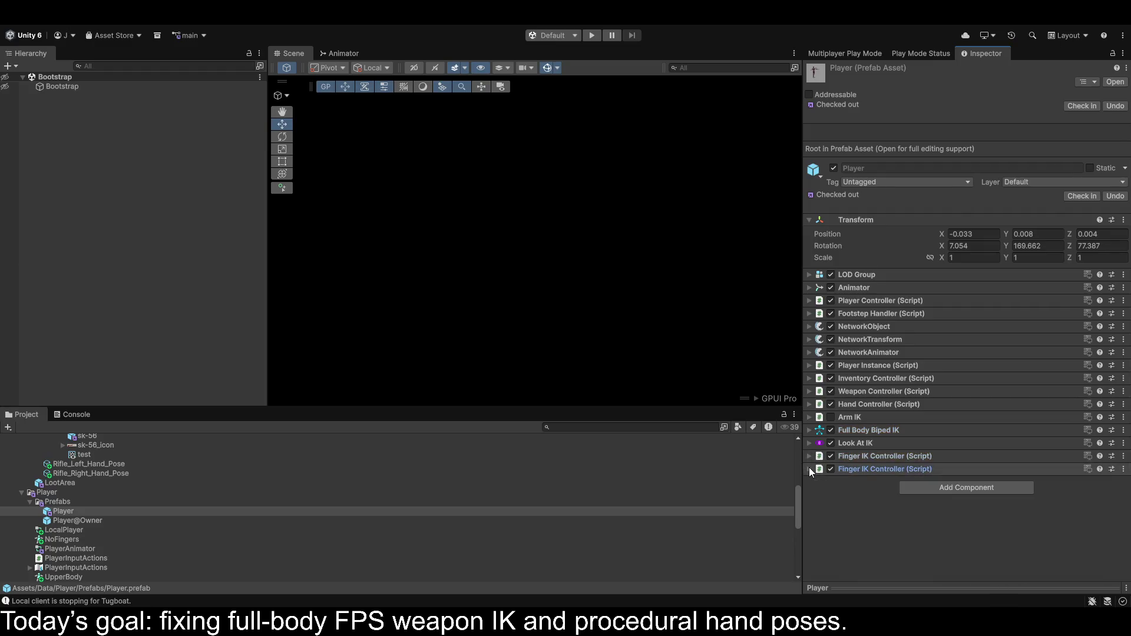
left_click(810, 391)
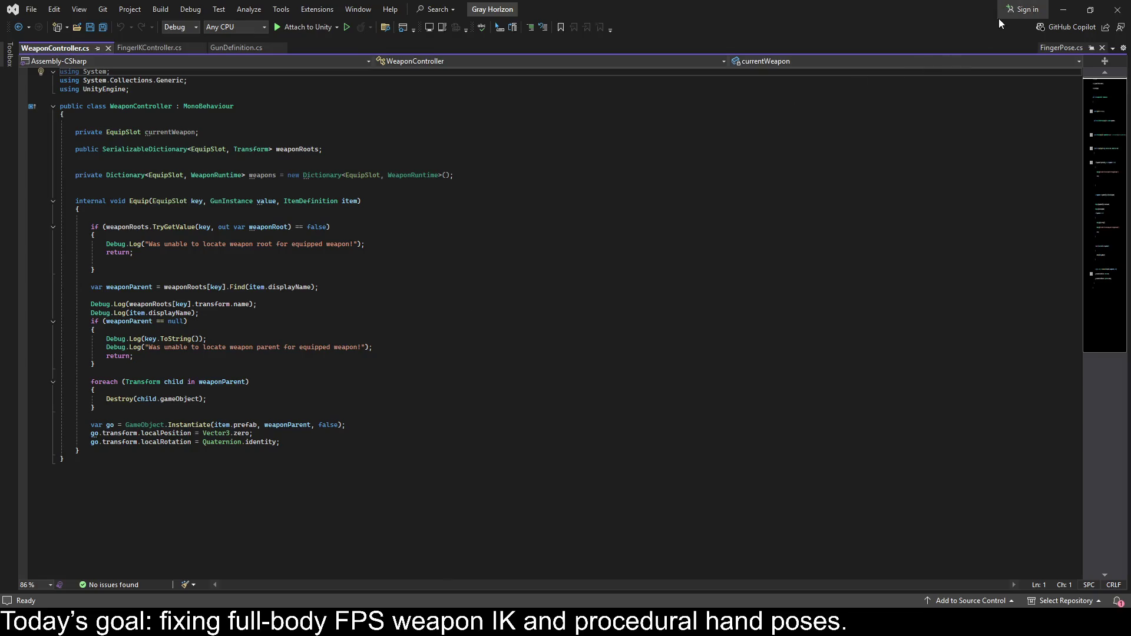
Remove the Arm IK component from the Player prefab and open the prefab for editing.
left_click(1073, 16)
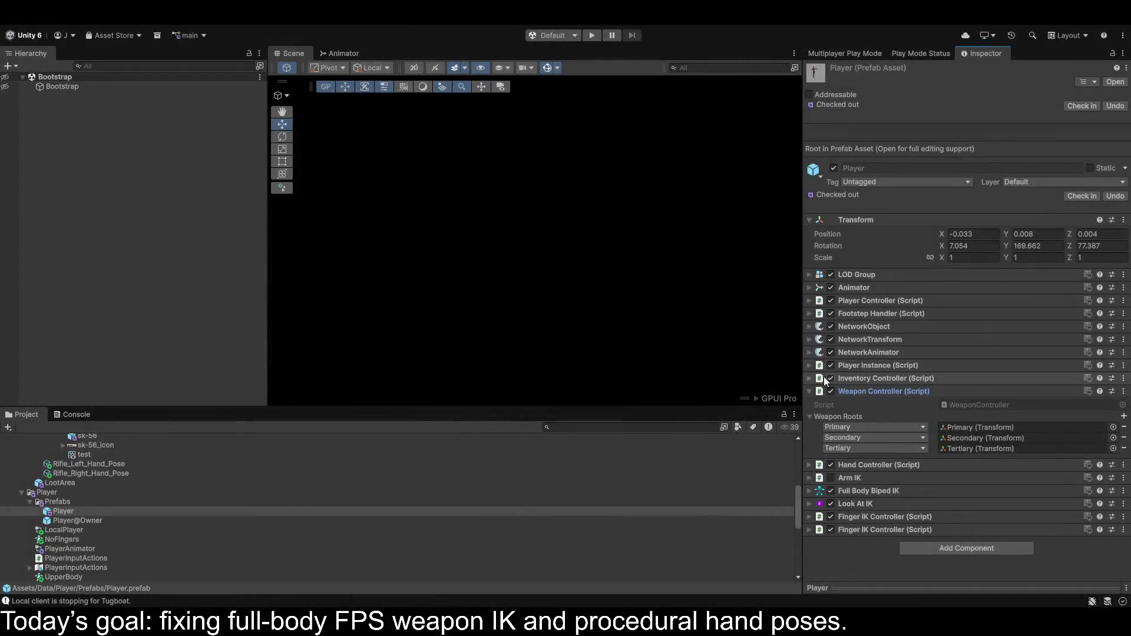
left_click(810, 379)
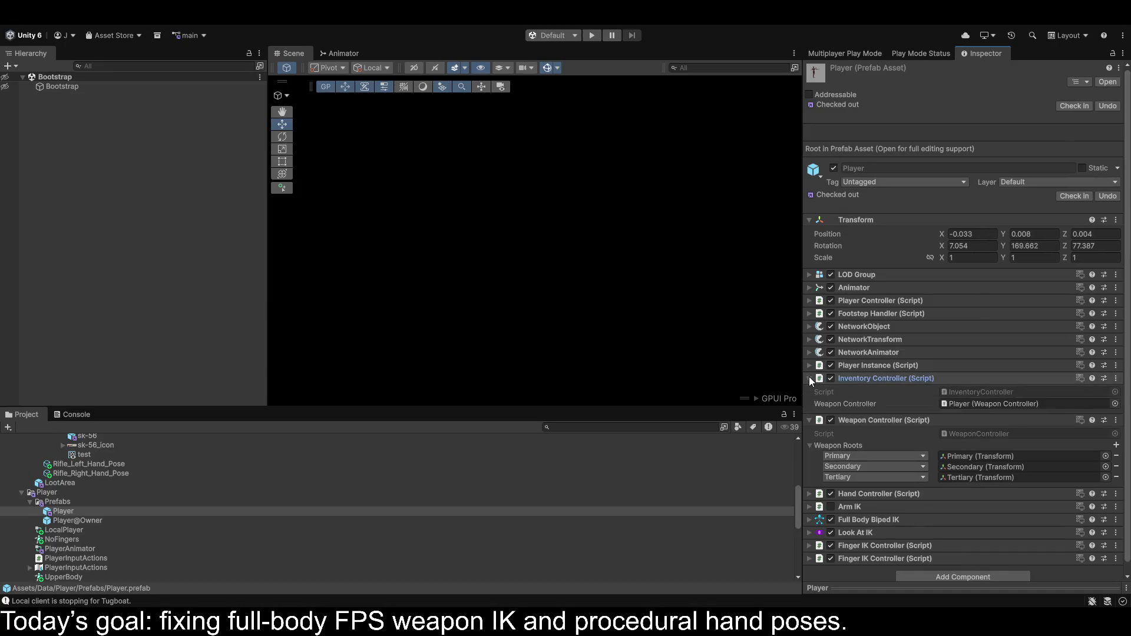
left_click(810, 420)
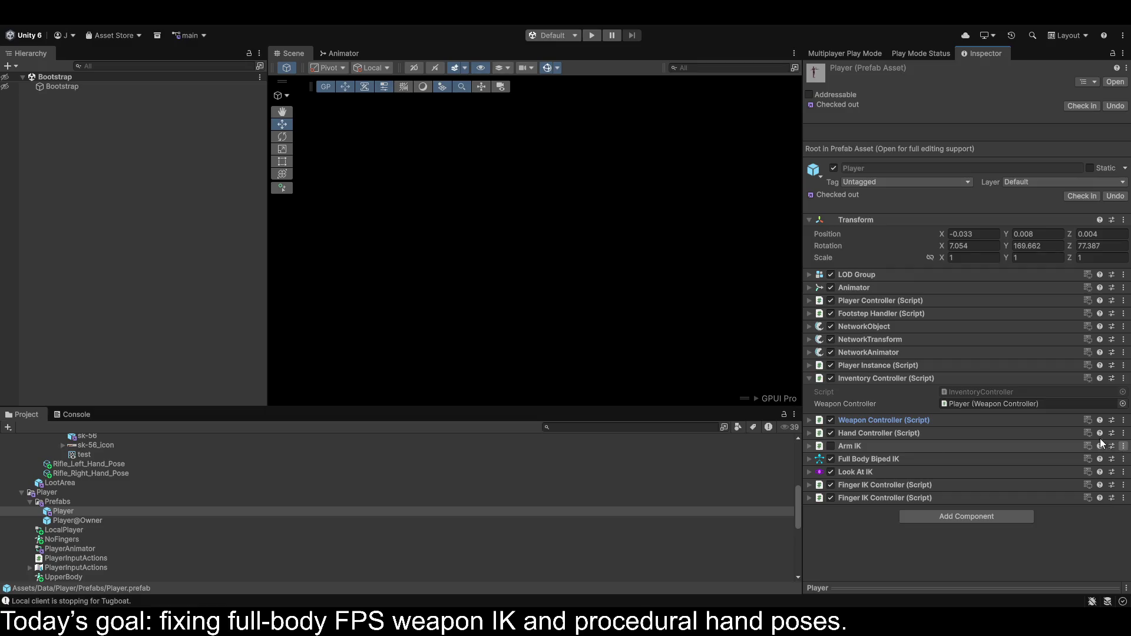
left_click(1053, 276)
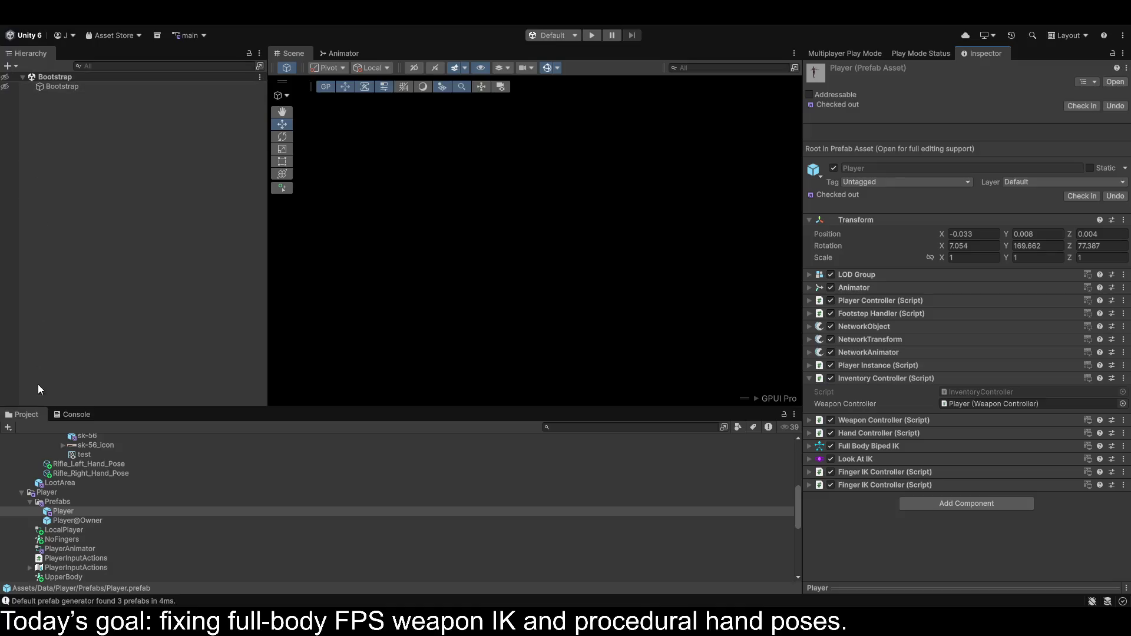
double_click(55, 508)
Paste the copied values into the prefab's rightHand (position 0.0425, 0.0365, -0.3227) and run the game.
scroll(113, 348, "down", 6)
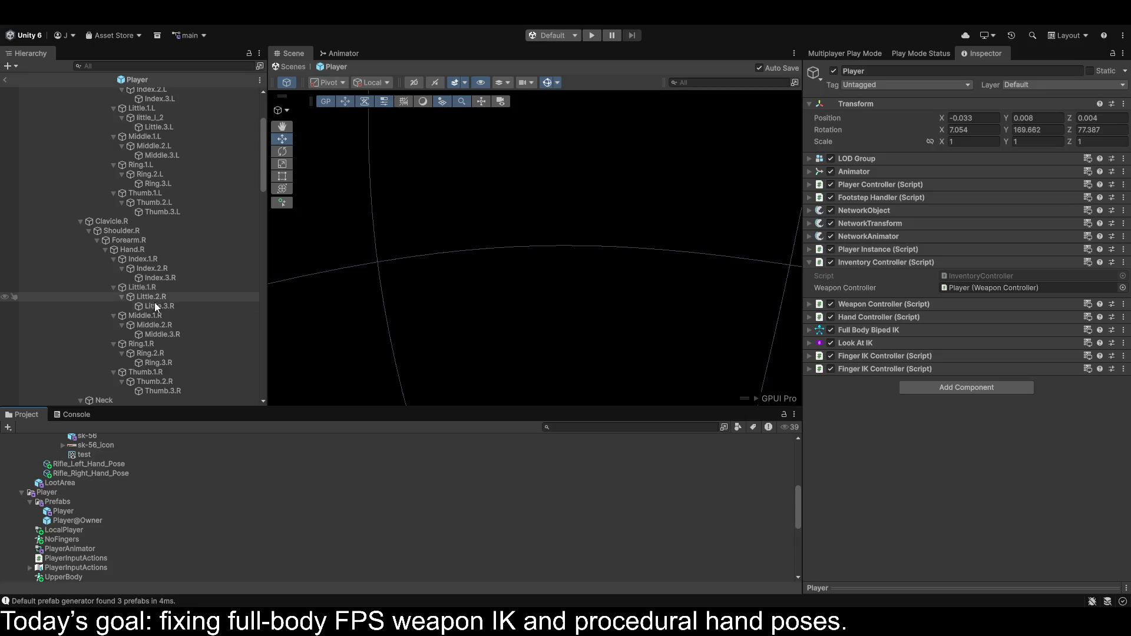
scroll(147, 322, "down", 15)
scroll(121, 325, "down", 10)
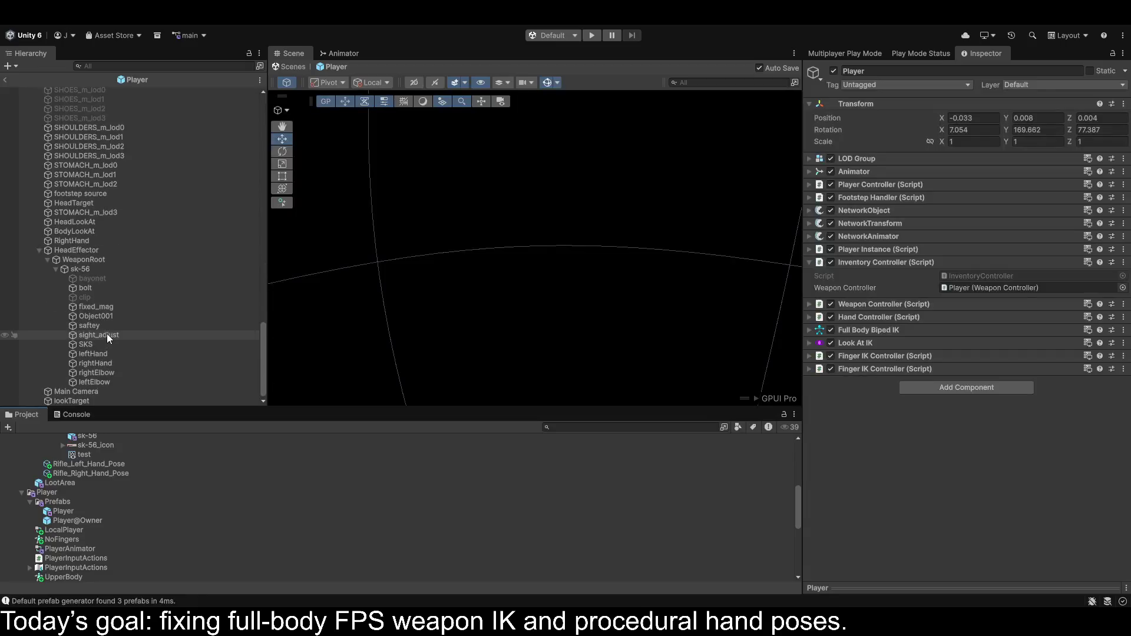
left_click(109, 364)
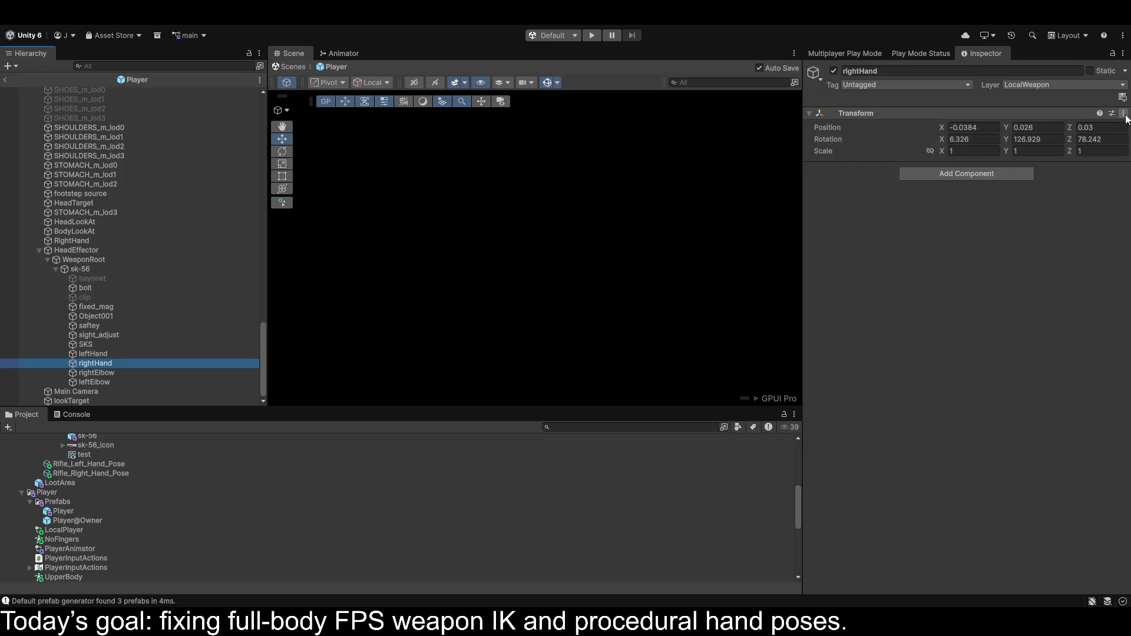
left_click(915, 309)
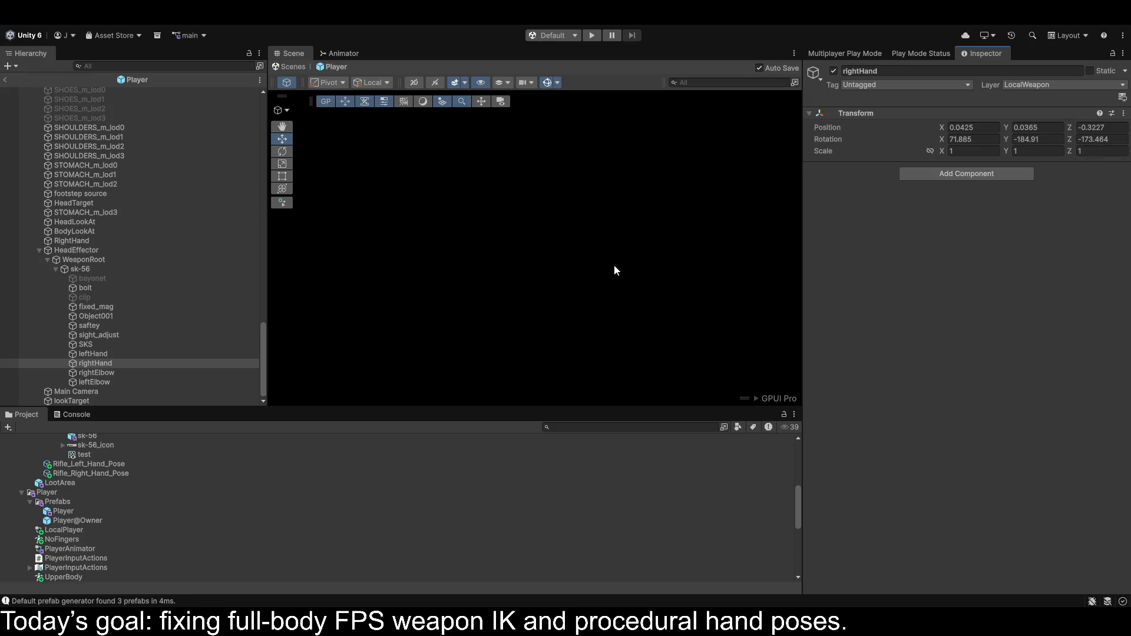
left_click(595, 36)
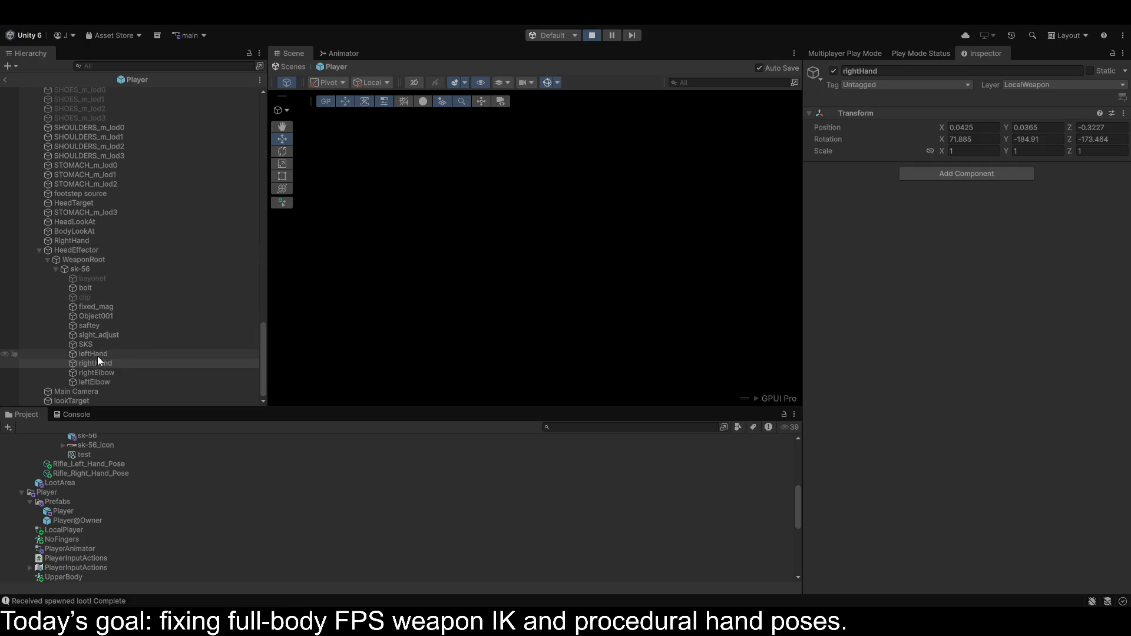
Return to the scene and expand the Sandbox scene and the spawned Player(Clone).
left_click(6, 79)
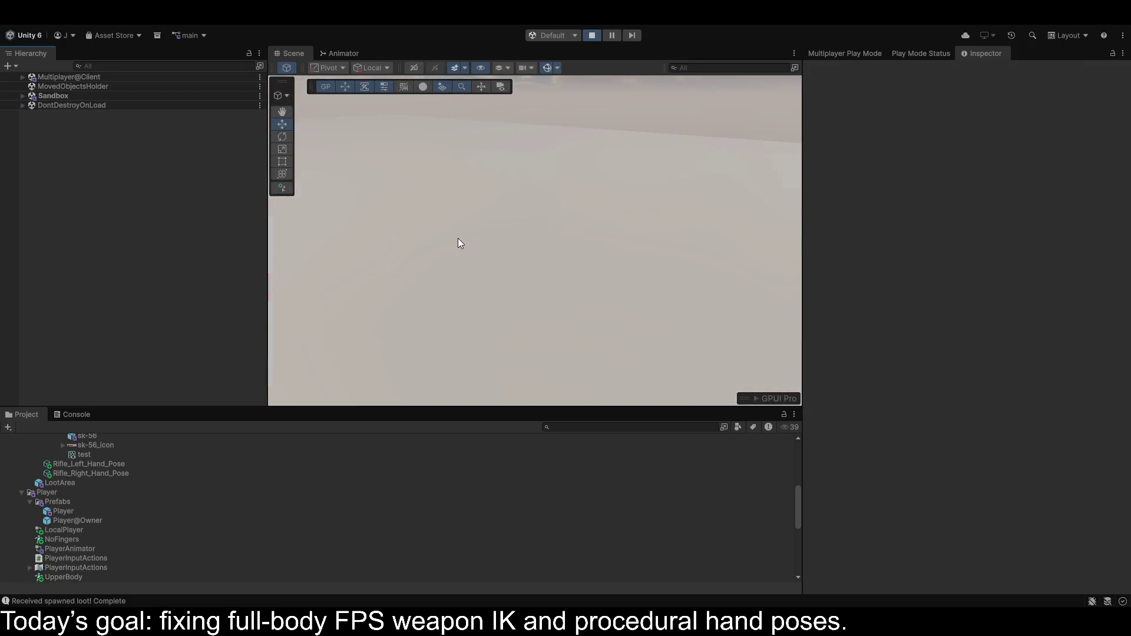
mouse_move(412, 211)
left_mouse_down()
mouse_move(358, 231)
mouse_move(1034, 185)
mouse_move(1070, 160)
mouse_move(26, 153)
mouse_move(1017, 156)
mouse_move(899, 110)
mouse_move(1055, 132)
mouse_move(102, 194)
mouse_move(218, 246)
mouse_move(1008, 194)
mouse_move(26, 124)
left_mouse_up()
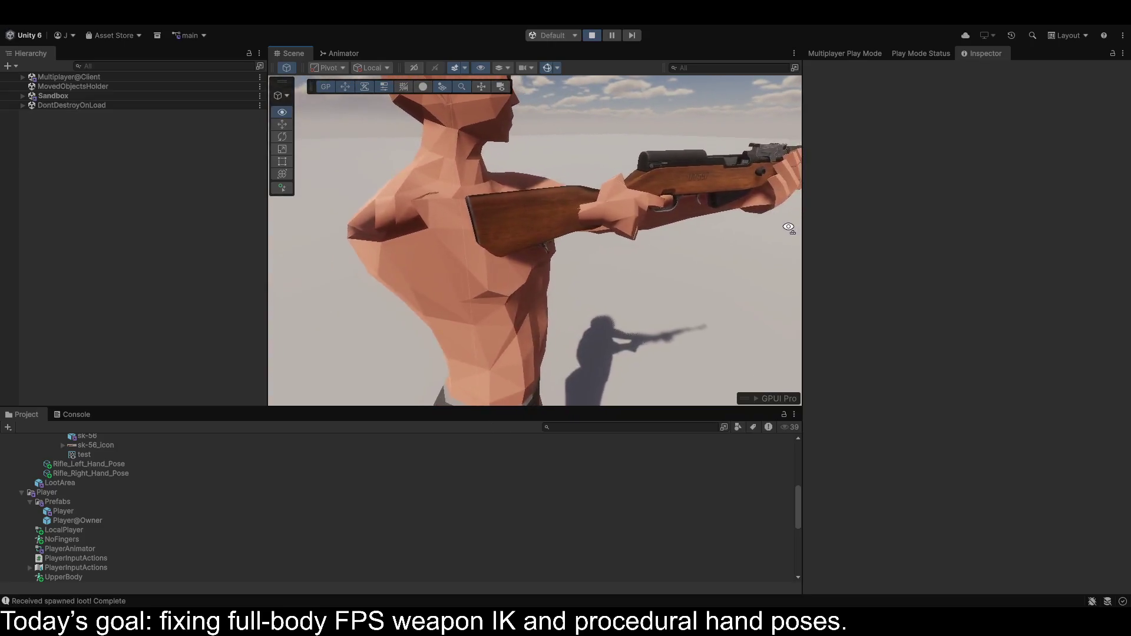
left_click(23, 96)
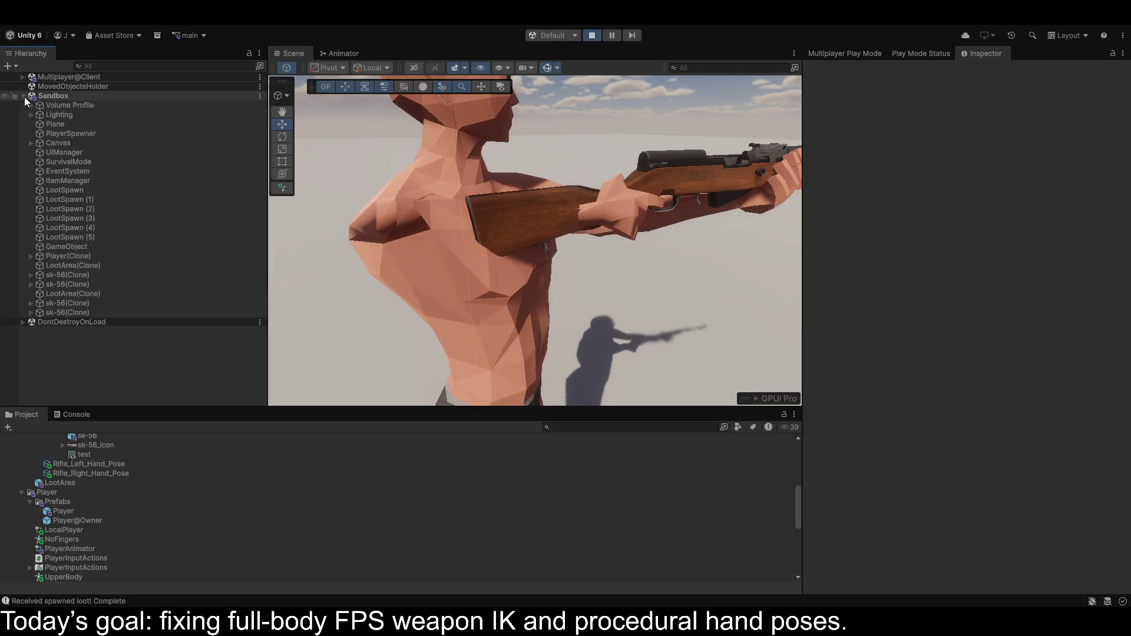
left_click(31, 257)
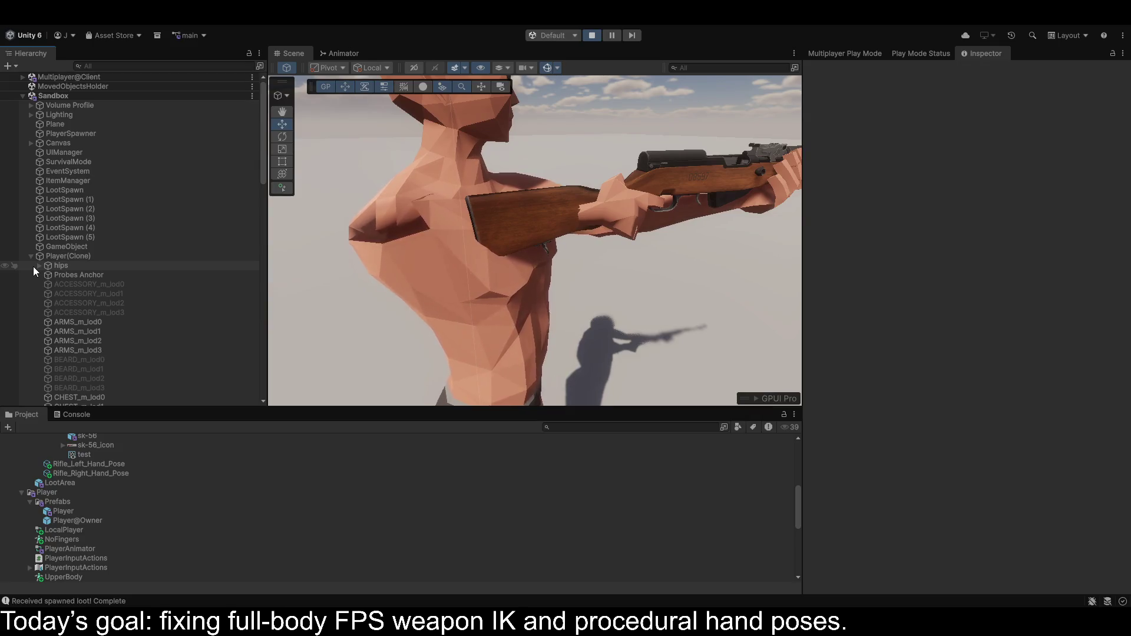
Expand HeadEffector, WeaponRoot and sk-56 to list the rifle parts and hand/elbow targets.
scroll(114, 324, "down", 15)
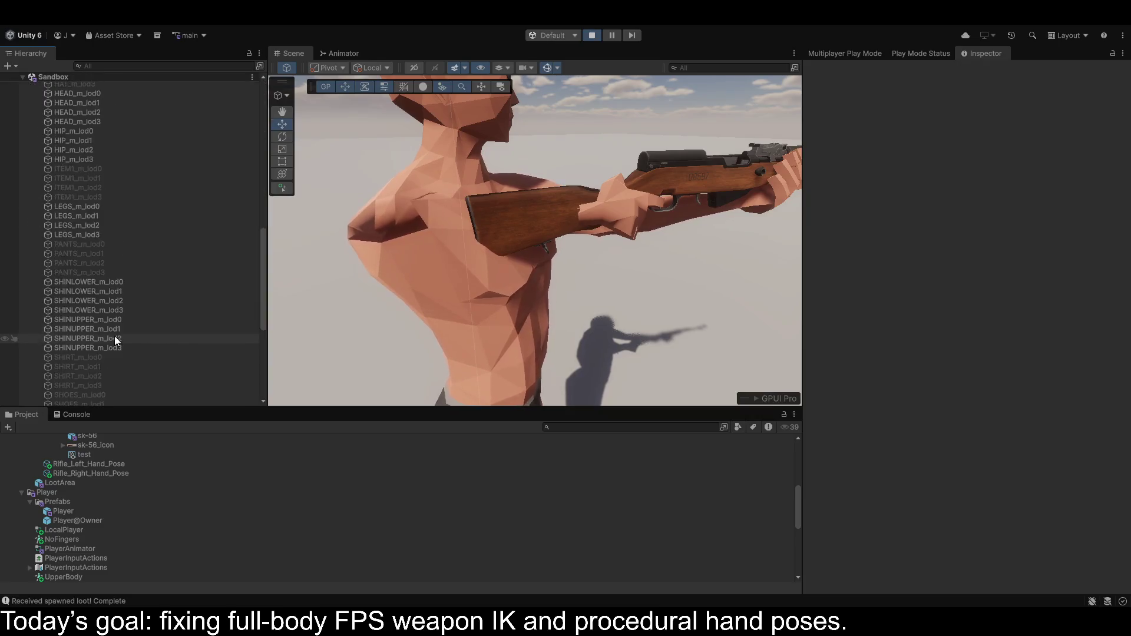
left_click(39, 316)
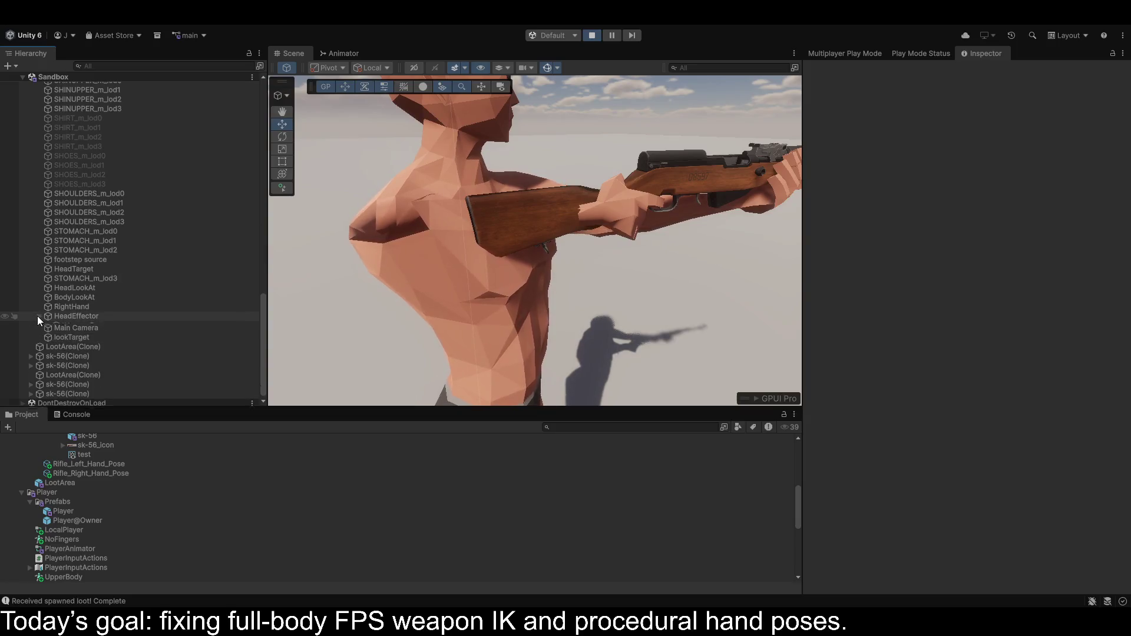
left_click(47, 326)
left_click(55, 335)
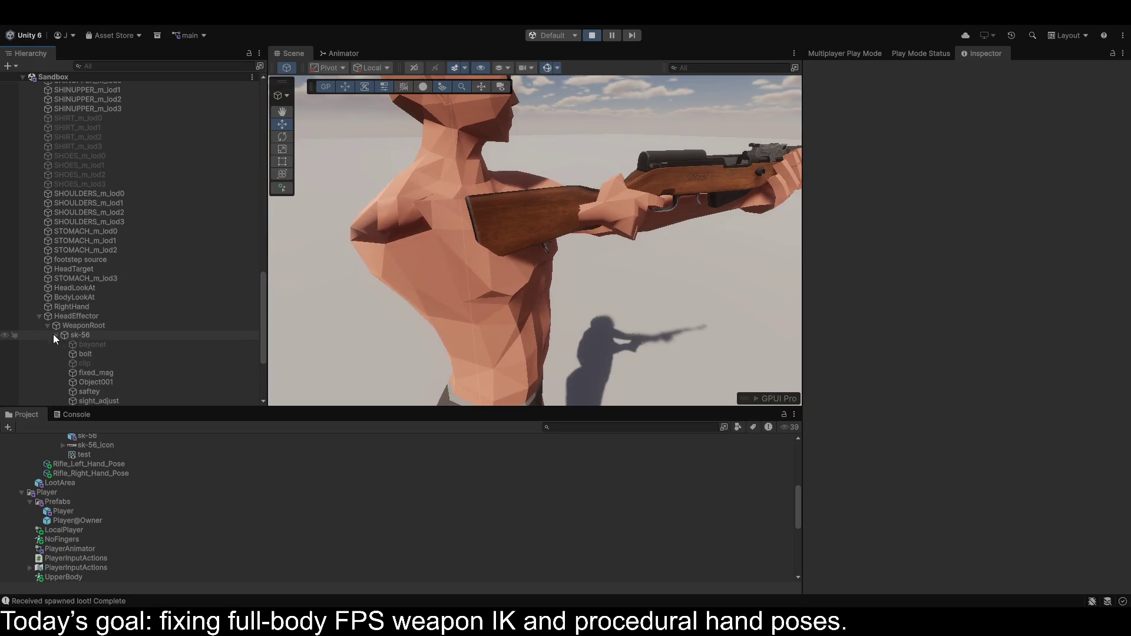
scroll(91, 352, "down", 3)
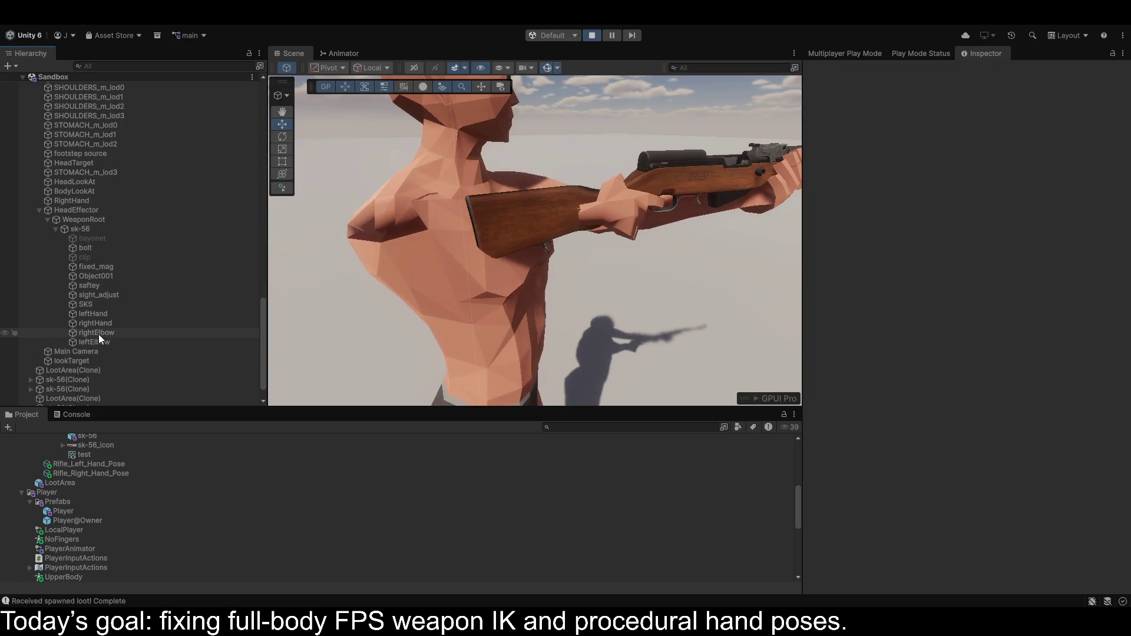
Move the rightElbow target back toward the chest to position X 0.018, Z -0.577.
left_click(104, 333)
mouse_move(775, 211)
left_mouse_down()
mouse_move(461, 257)
mouse_move(731, 280)
mouse_move(755, 252)
left_mouse_up()
scroll(755, 252, "up", 5)
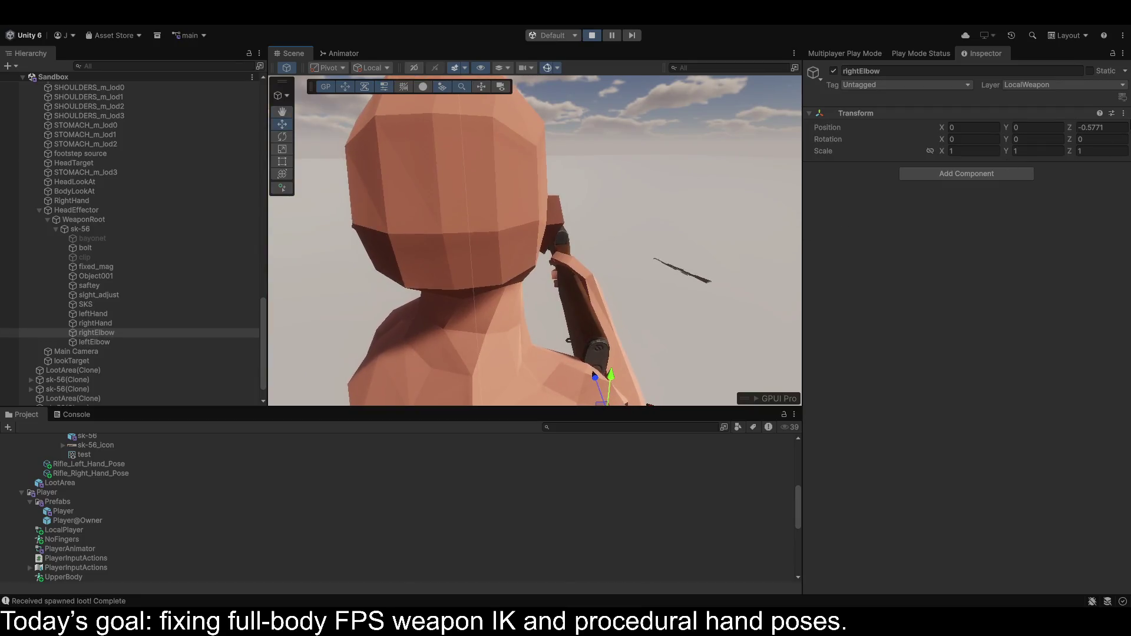
left_click(1117, 125)
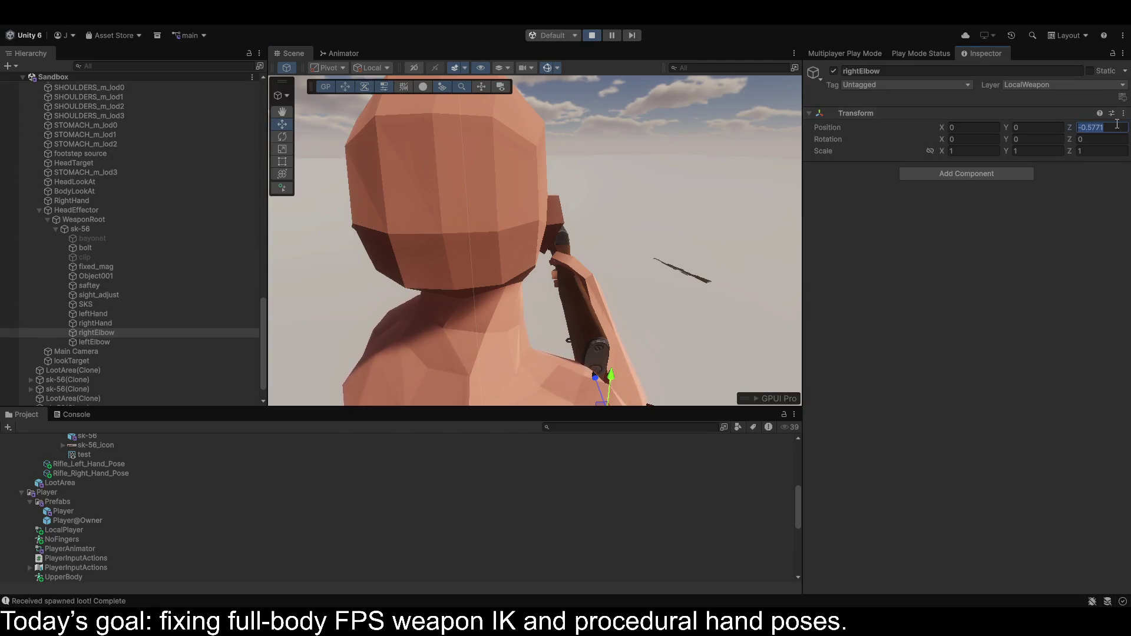
mouse_move(590, 248)
left_mouse_down()
mouse_move(480, 302)
mouse_move(403, 274)
left_mouse_up()
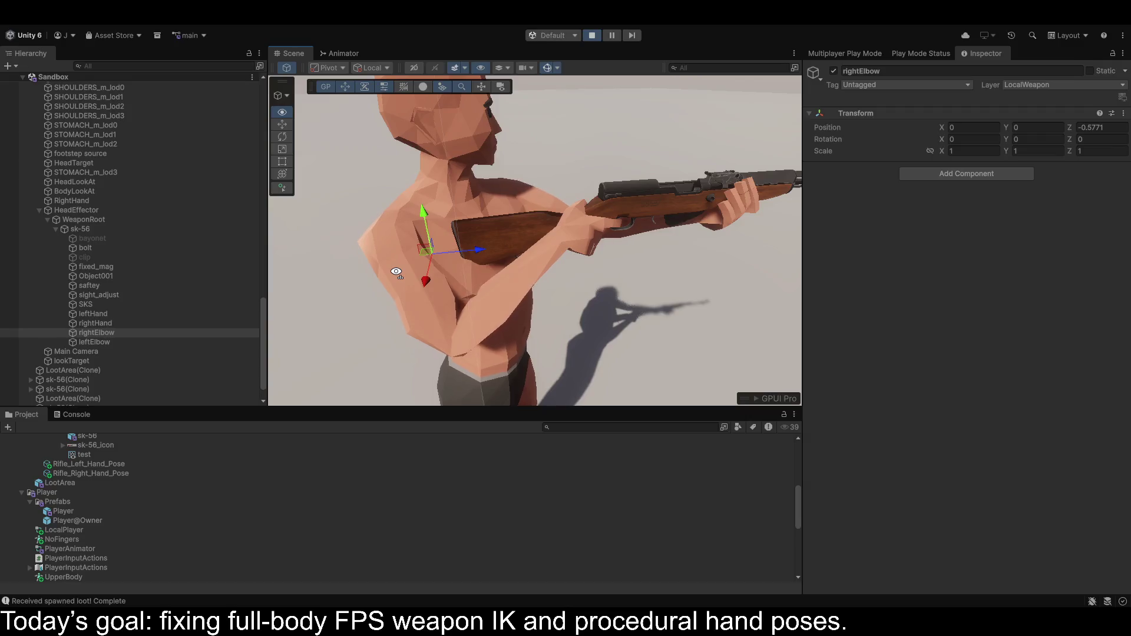
mouse_move(478, 250)
left_mouse_down()
mouse_move(393, 252)
mouse_move(444, 250)
mouse_move(413, 309)
mouse_move(444, 270)
left_mouse_up()
key("ctrl+z")
key("ctrl+z")
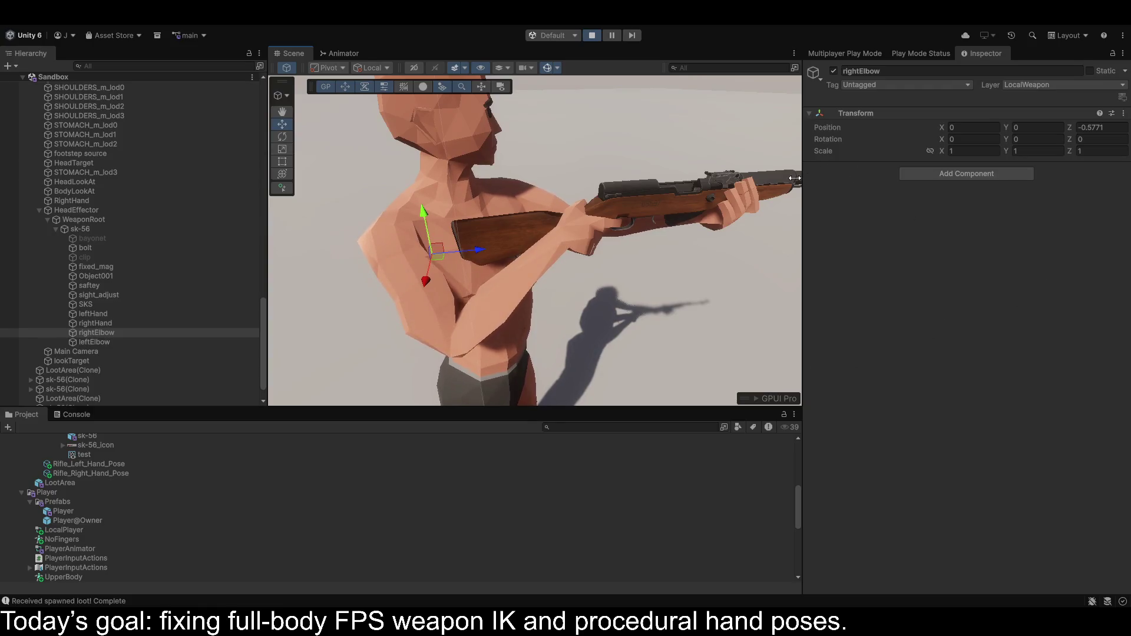
left_click_drag(420, 284, 420, 284)
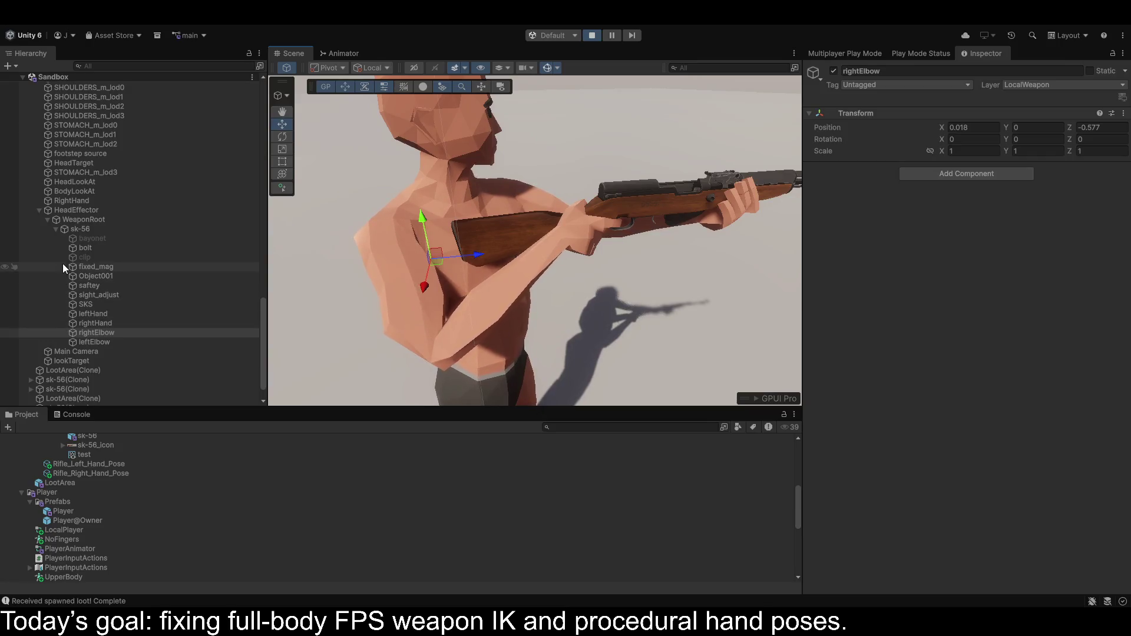
Select sight_adjust and raise it onto the top of the rifle.
double_click(83, 295)
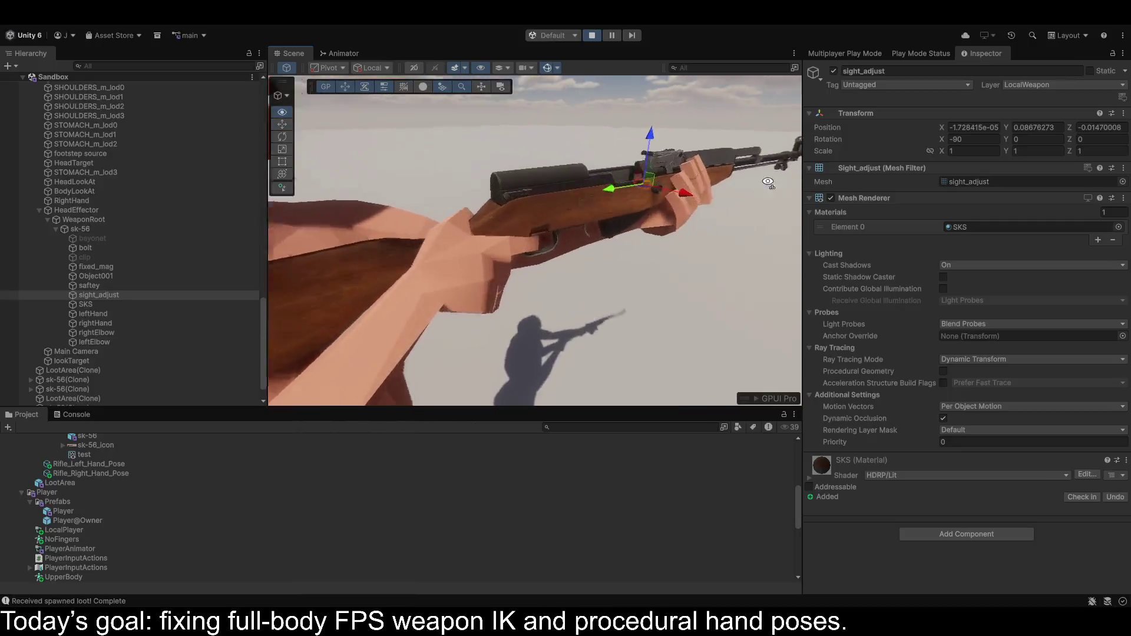
mouse_move(801, 154)
left_mouse_down()
mouse_move(590, 177)
mouse_move(790, 195)
mouse_move(555, 173)
left_mouse_up()
mouse_move(569, 252)
left_mouse_down()
mouse_move(584, 153)
mouse_move(614, 64)
mouse_move(748, 46)
left_mouse_up()
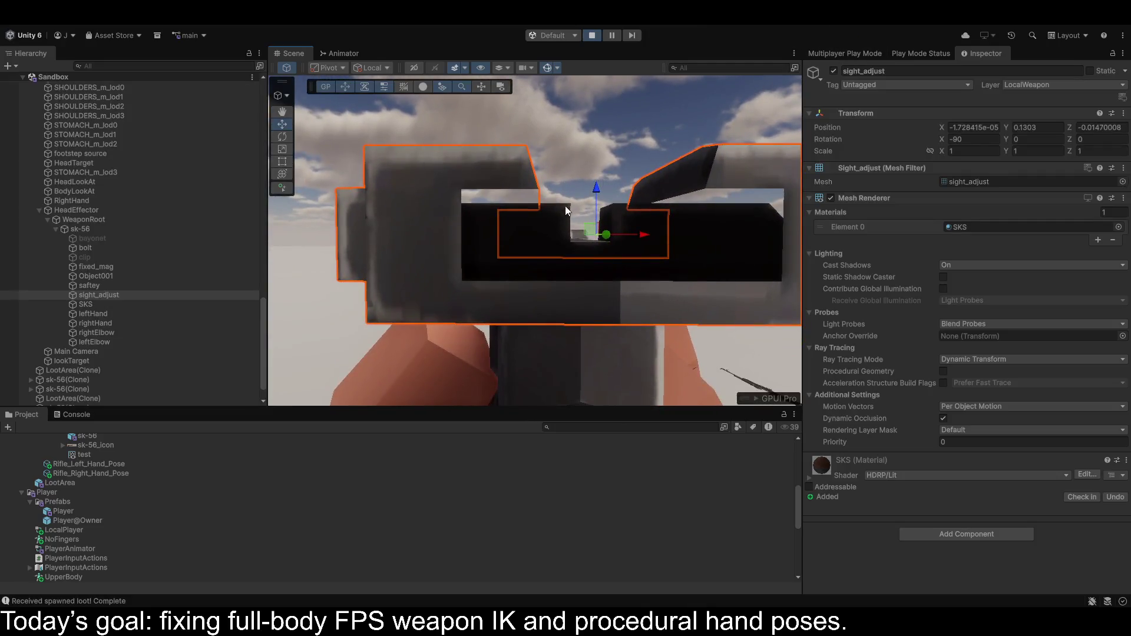
scroll(564, 207, "down", 5)
Fine-tune sight_adjust's position near the front sight, then delete it from sk-56.
left_click_drag(551, 239, 550, 227)
left_click_drag(554, 174, 554, 186)
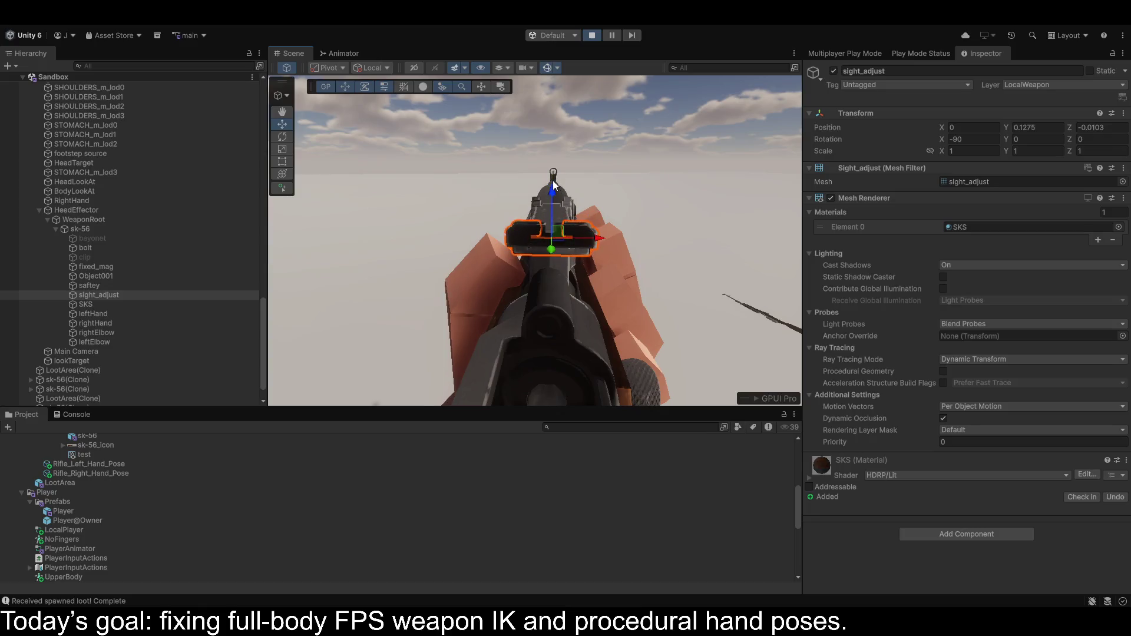
left_click_drag(595, 240, 595, 242)
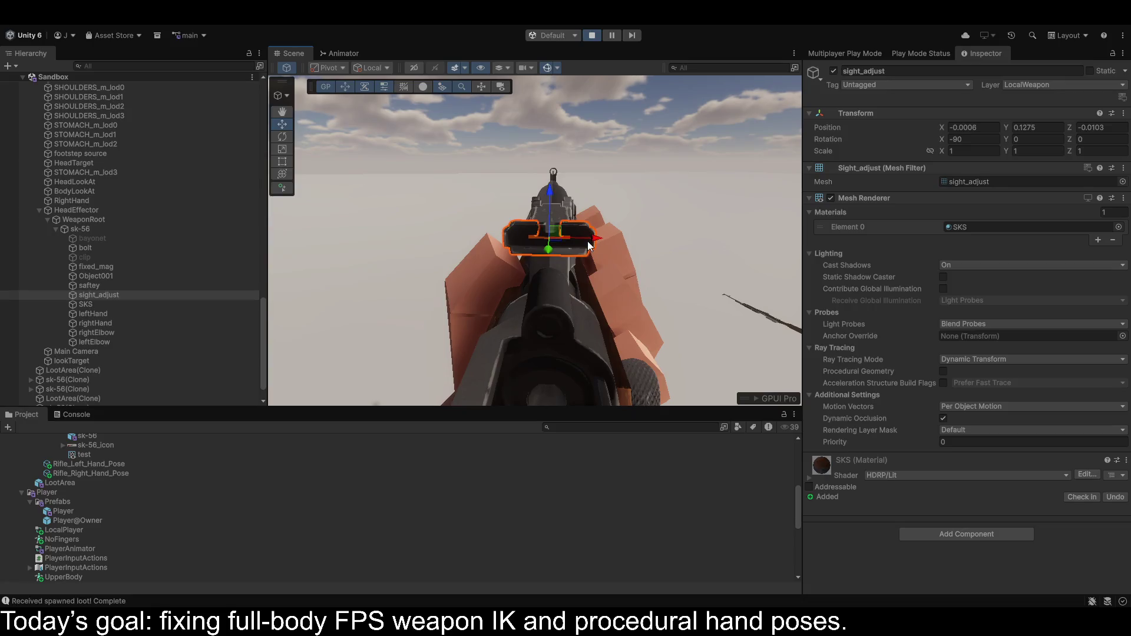
key("Delete")
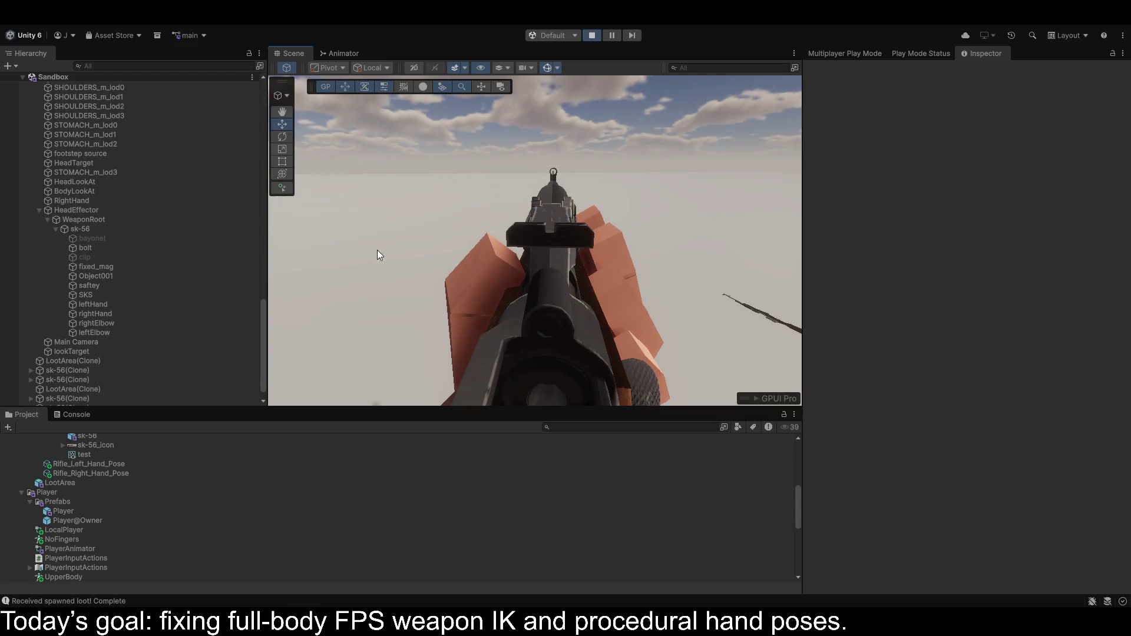
From a front view, check the rightElbow target's Transform values, then exit play mode.
left_click(448, 253)
left_click_drag(554, 259, 443, 352)
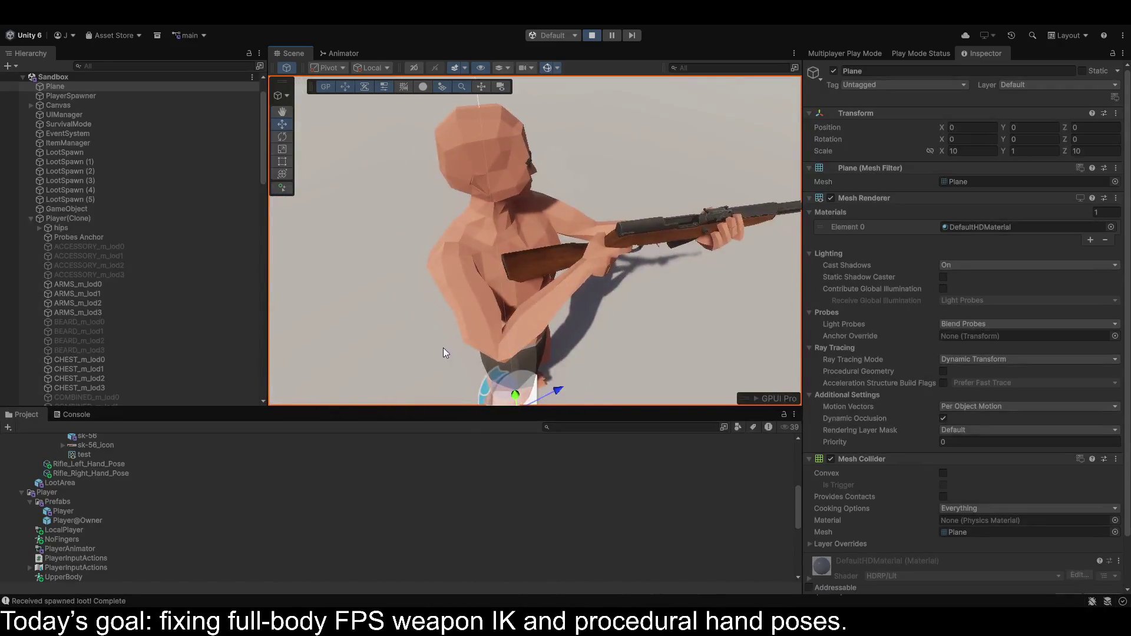
scroll(68, 369, "down", 10)
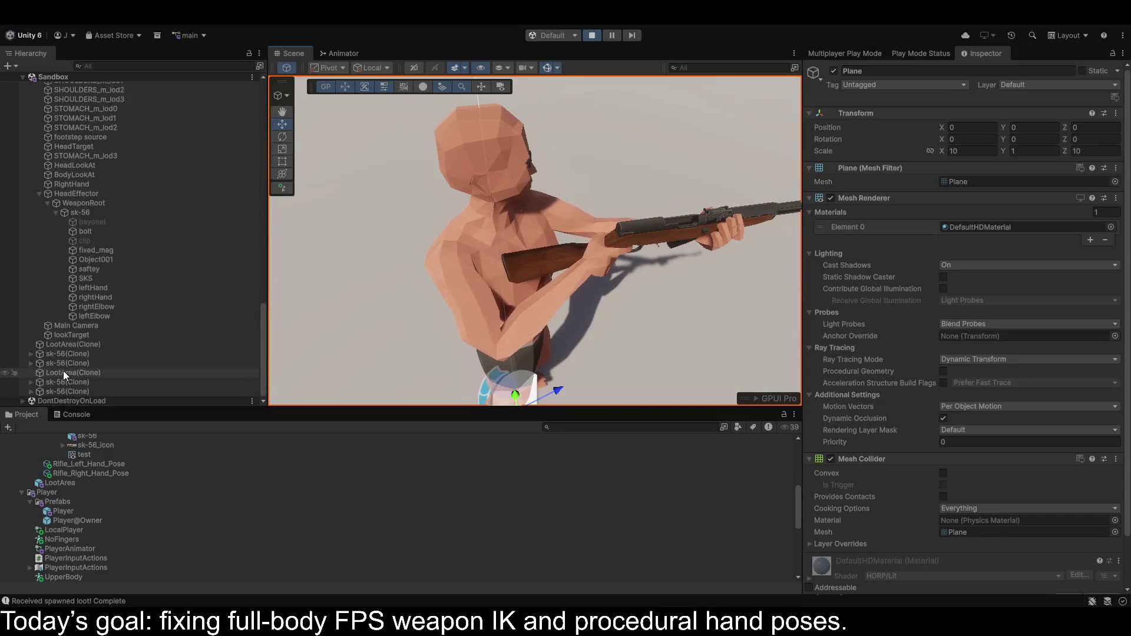
left_click(91, 307)
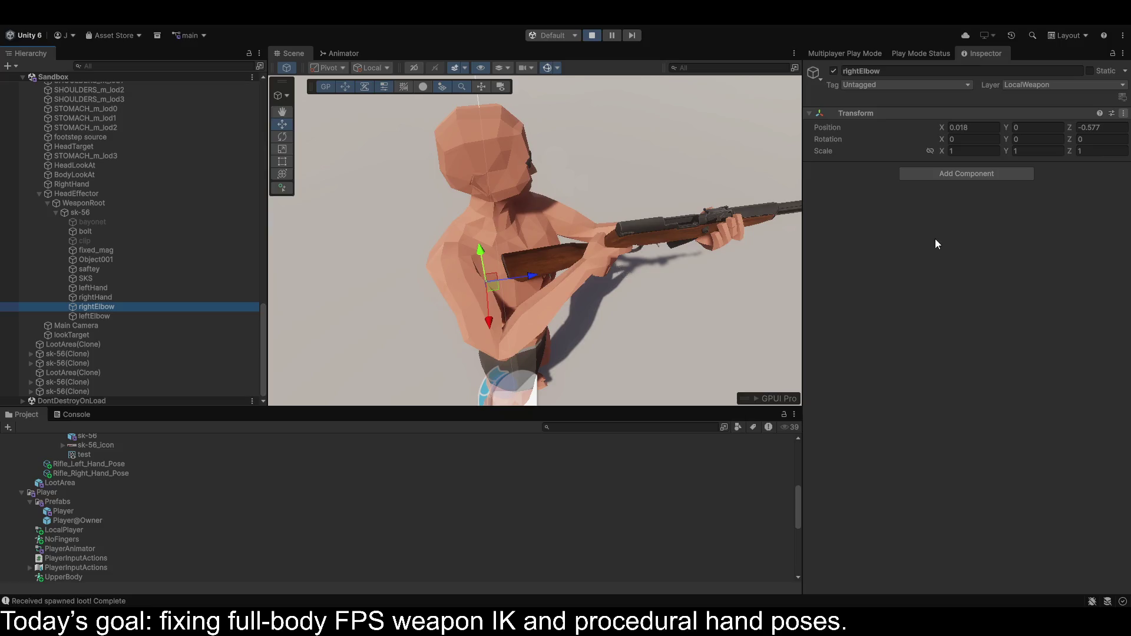
left_click(940, 282)
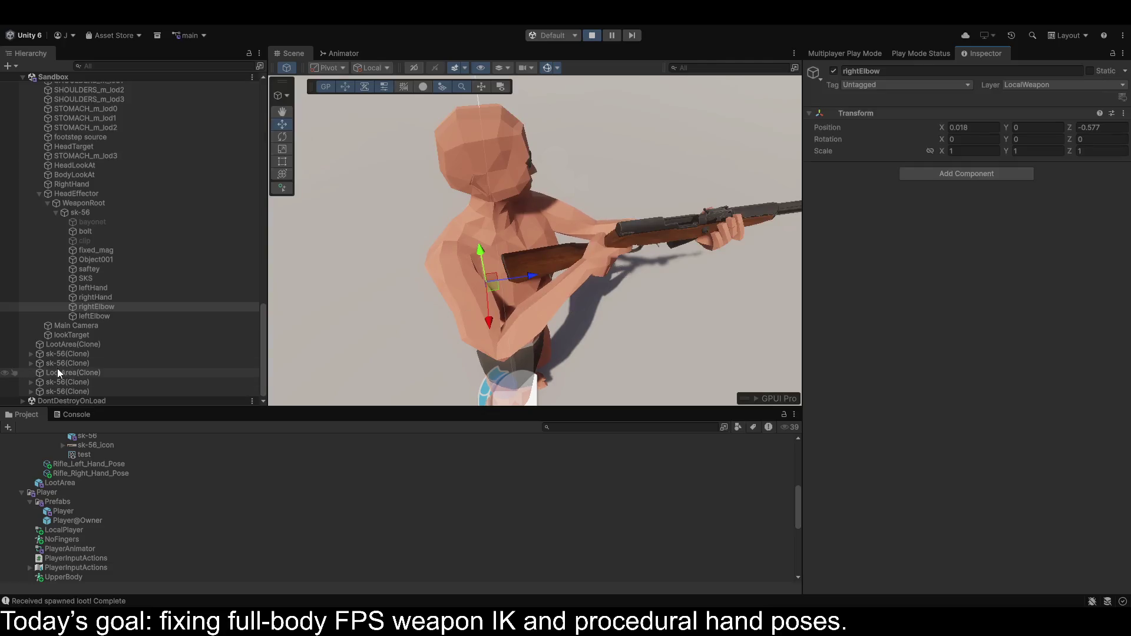
left_click(594, 36)
In the Player prefab, set the rightElbow target to X 0.018, Z -0.577, then enter Play mode.
double_click(72, 510)
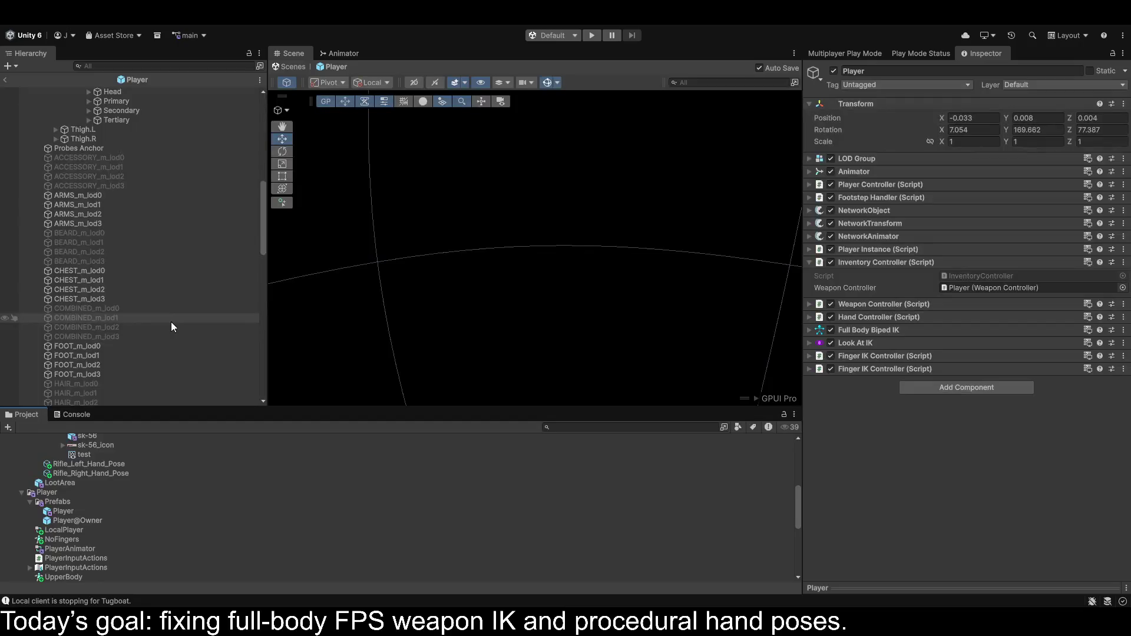
scroll(171, 324, "down", 10)
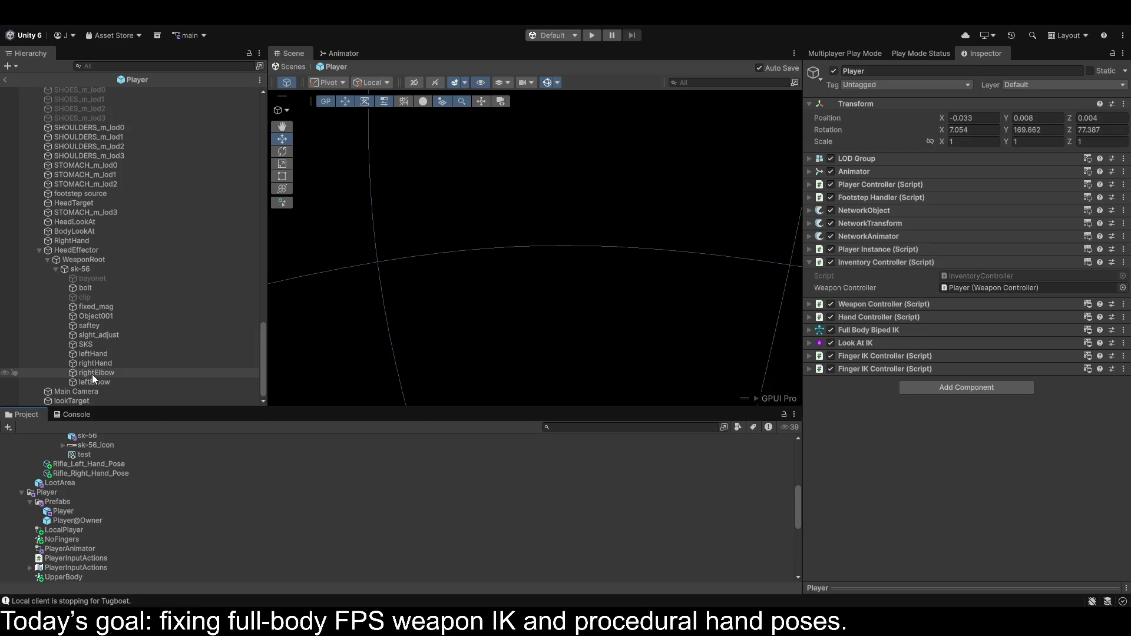
left_click(92, 374)
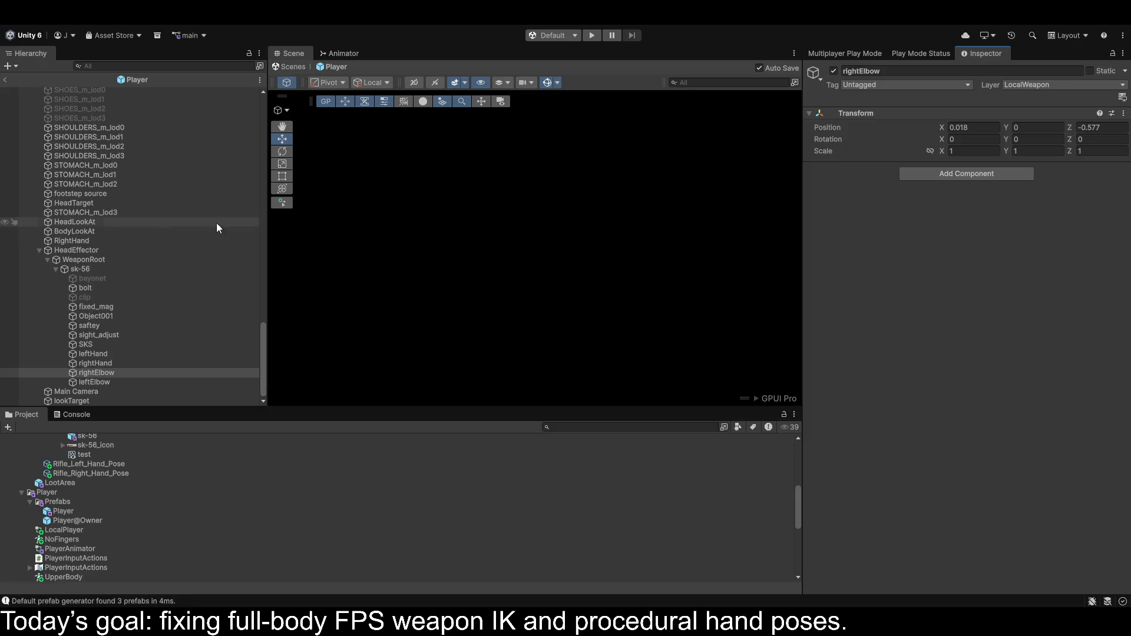
left_click(74, 269)
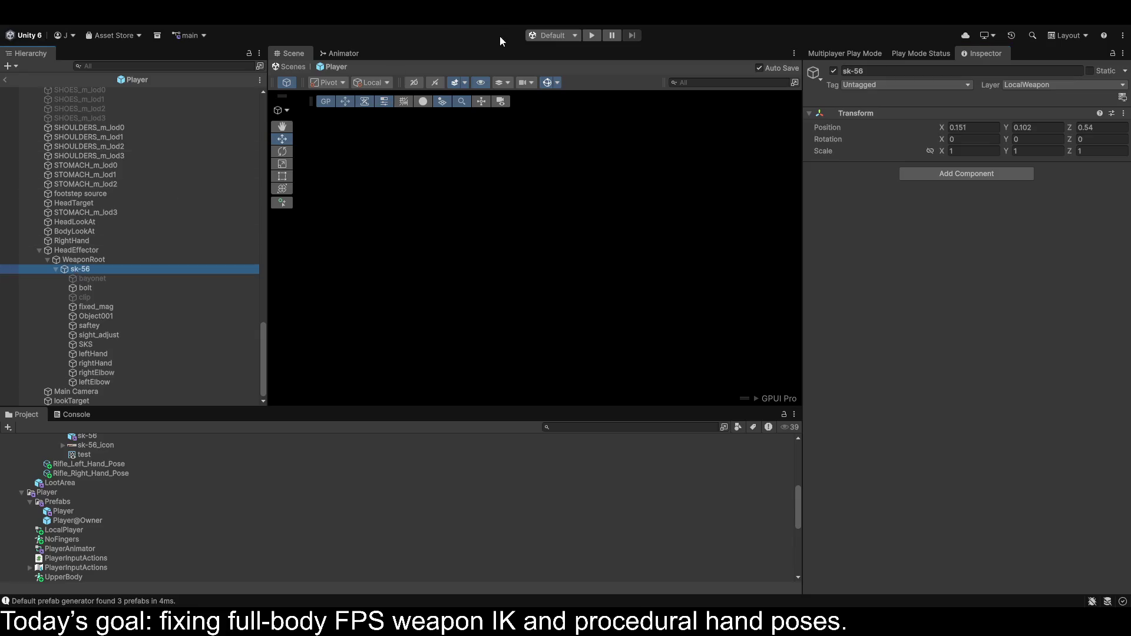
left_click(592, 36)
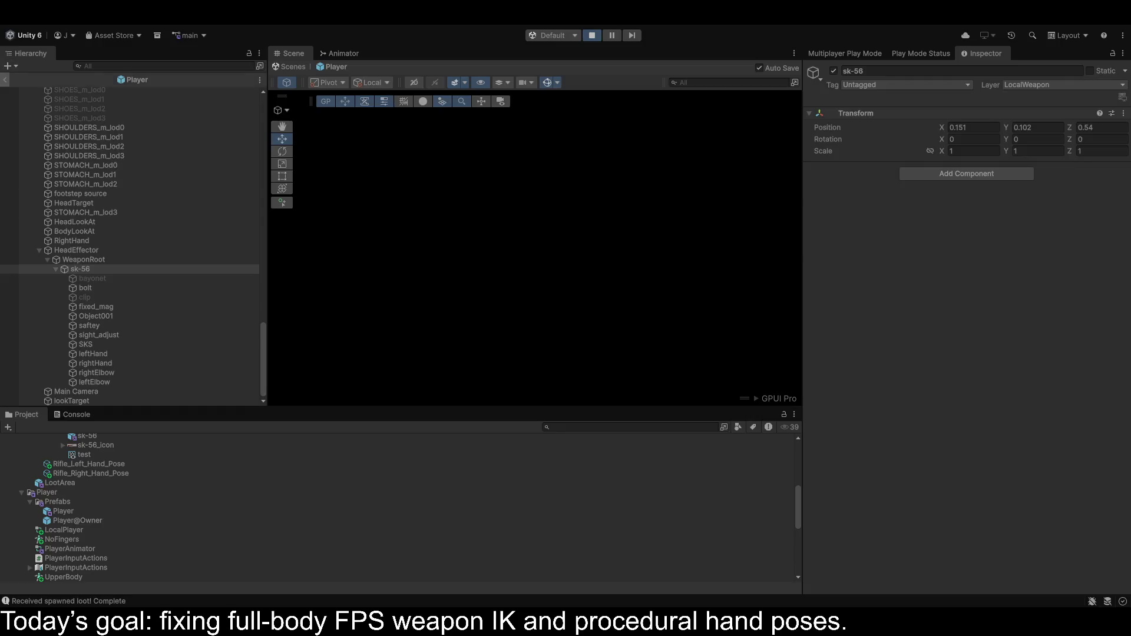
Return to the scene and select the sk-56 rifle root on the running character.
left_click(6, 81)
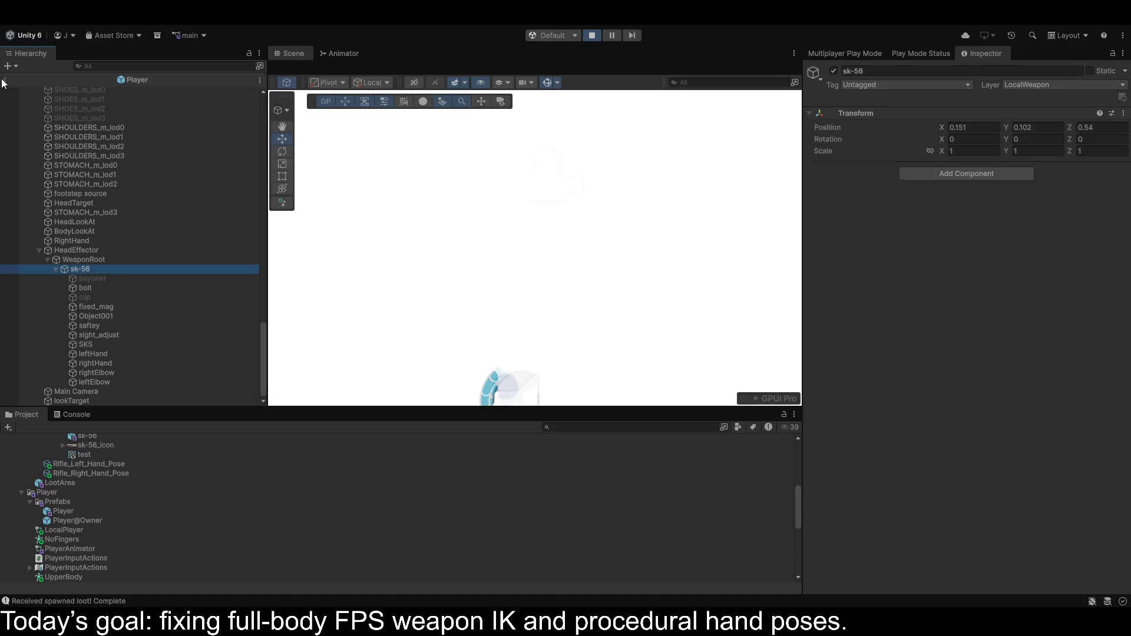
left_click_drag(518, 235, 291, 208)
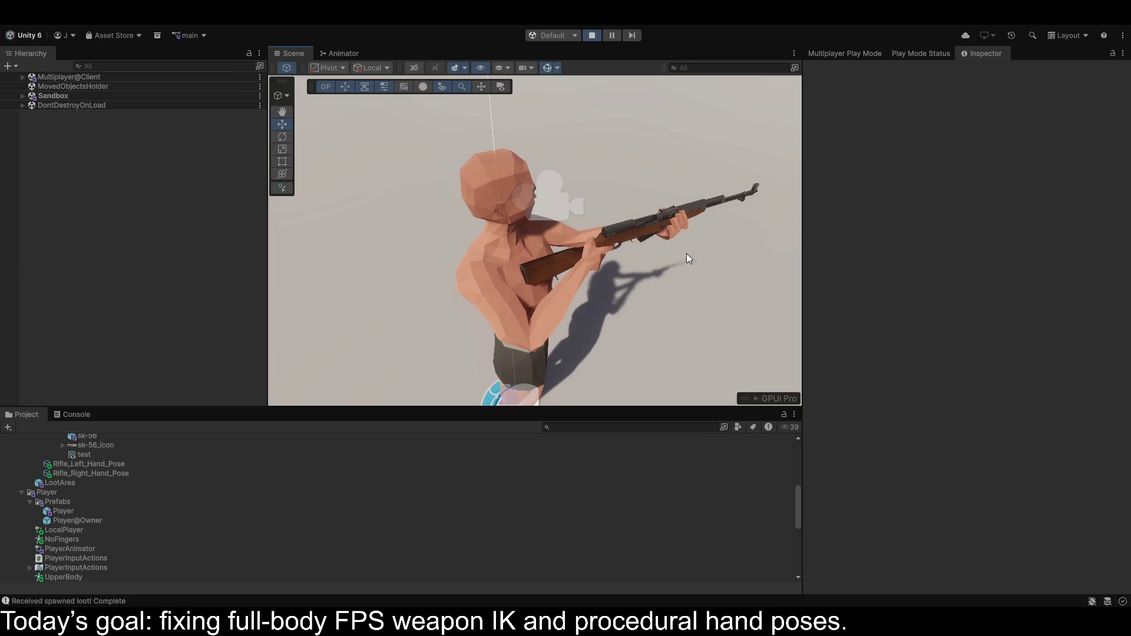
left_click(628, 235)
left_click(629, 234)
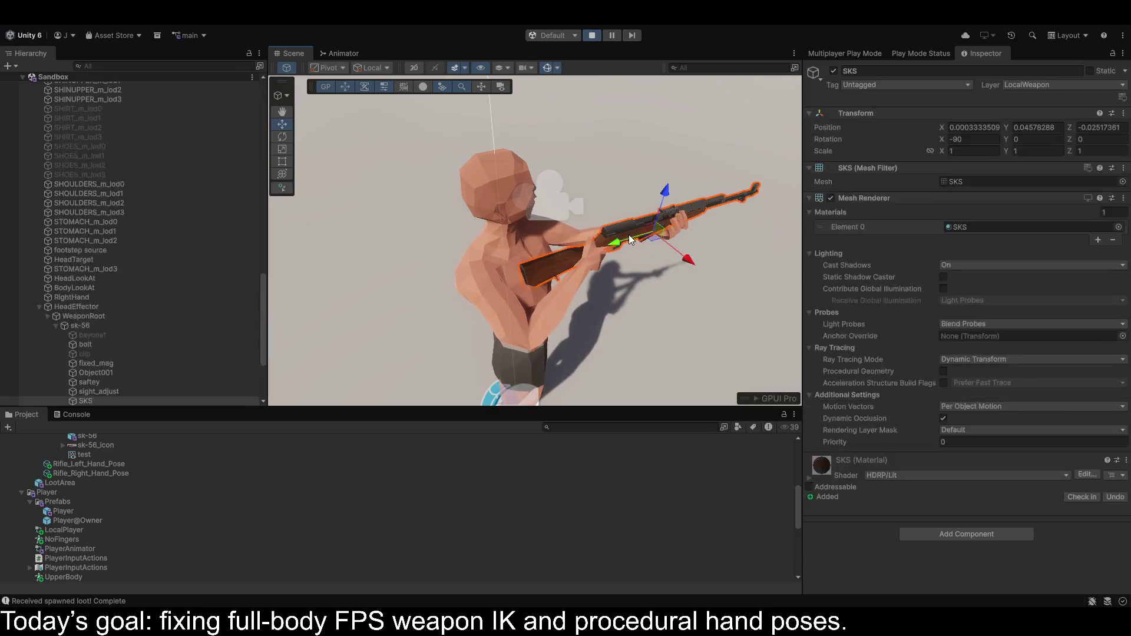
left_click(85, 325)
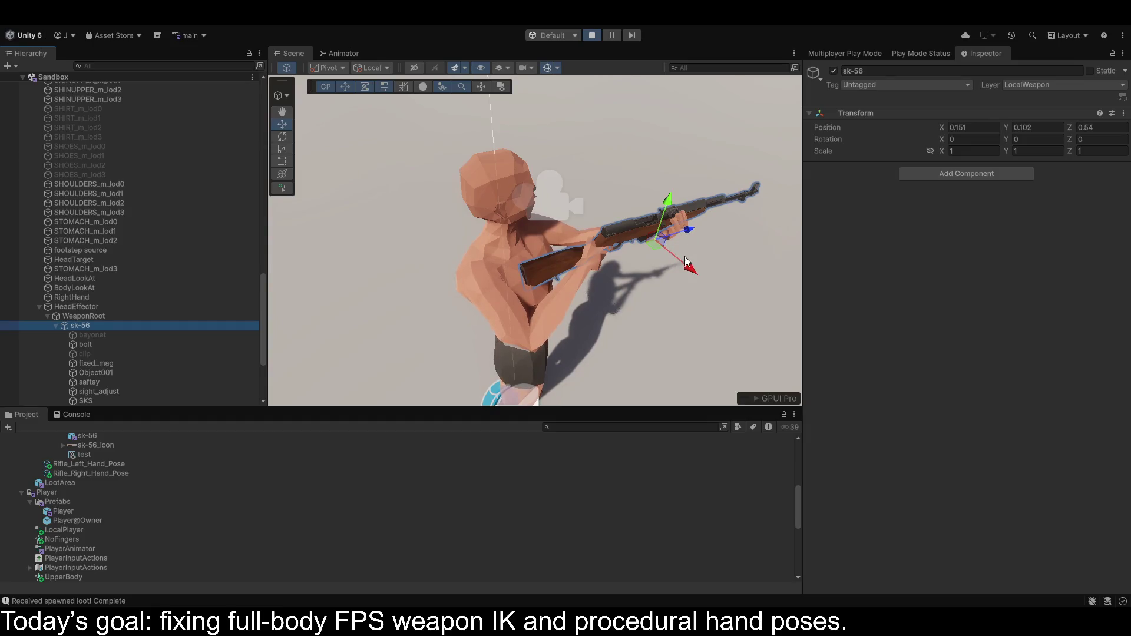
Slide the sk-56 rifle back and sideways to position 0.151, 0.102, 0.478.
left_click_drag(688, 230, 683, 245)
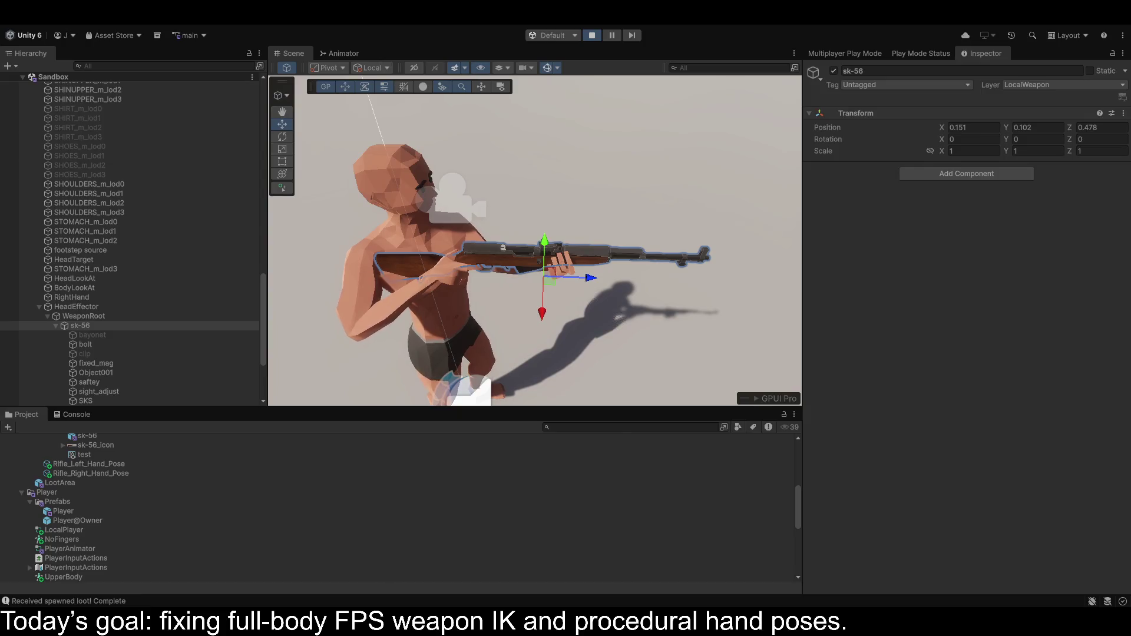
left_click_drag(545, 239, 546, 229)
key("ctrl+z")
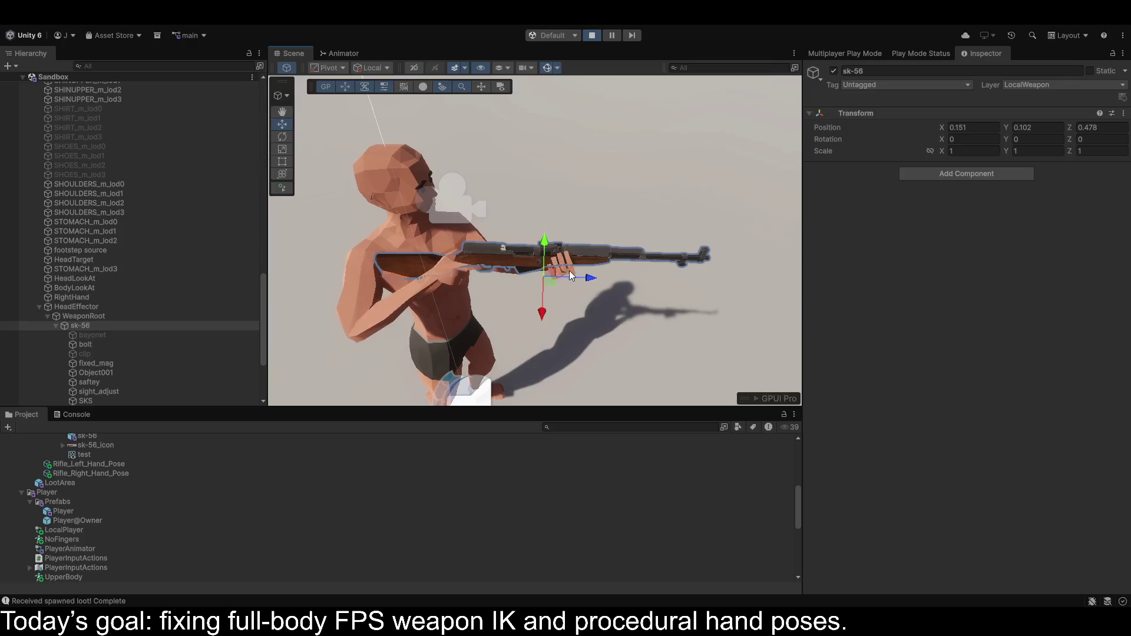
mouse_move(589, 278)
left_mouse_down()
mouse_move(625, 270)
mouse_move(585, 315)
mouse_move(582, 303)
mouse_move(577, 310)
left_mouse_up()
left_click_drag(628, 278, 618, 283)
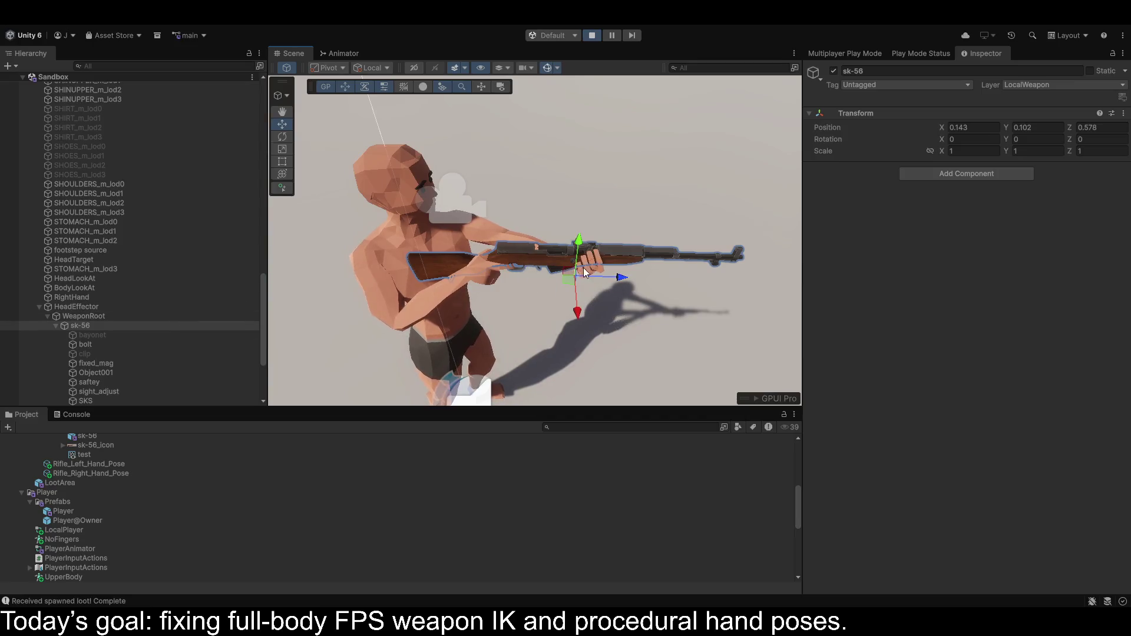
key("ctrl+z")
left_click_drag(613, 279, 573, 279)
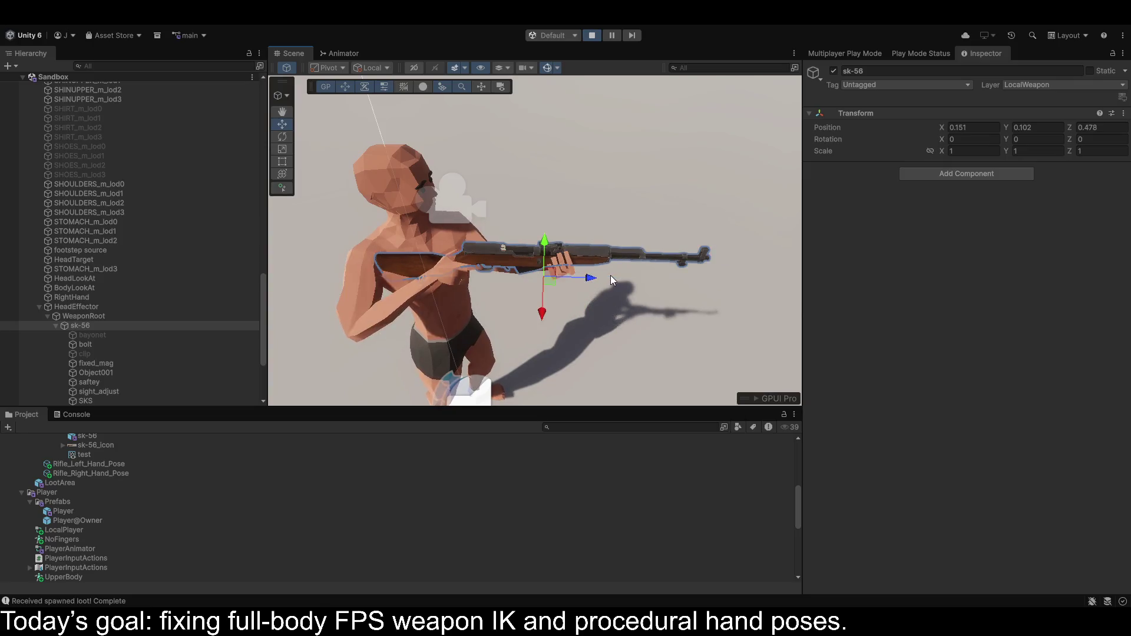
mouse_move(542, 315)
left_mouse_down()
mouse_move(524, 299)
mouse_move(522, 312)
left_mouse_up()
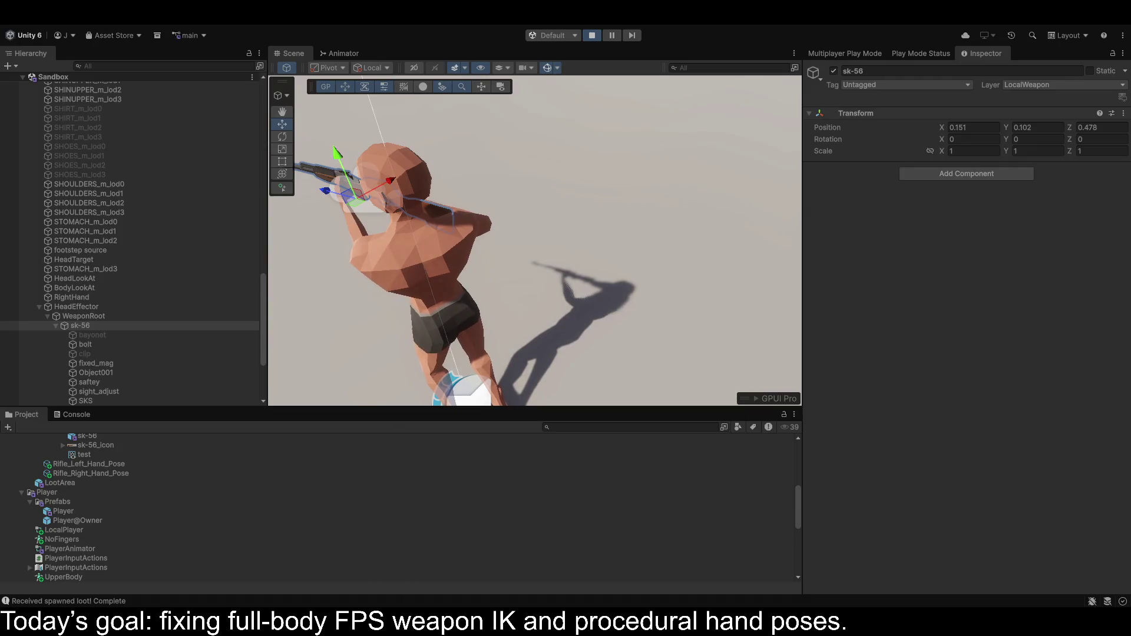
Select the HEAD_m_lod0 mesh and show the PlayerAnimator's UpperBody layer graph.
left_click(398, 204)
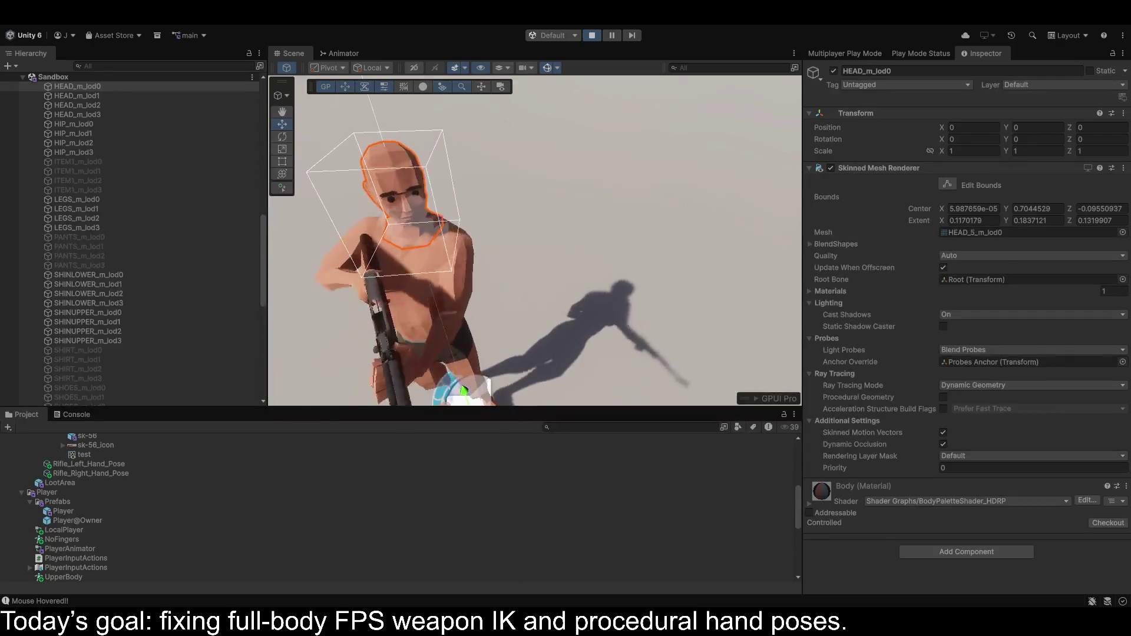
left_click(343, 53)
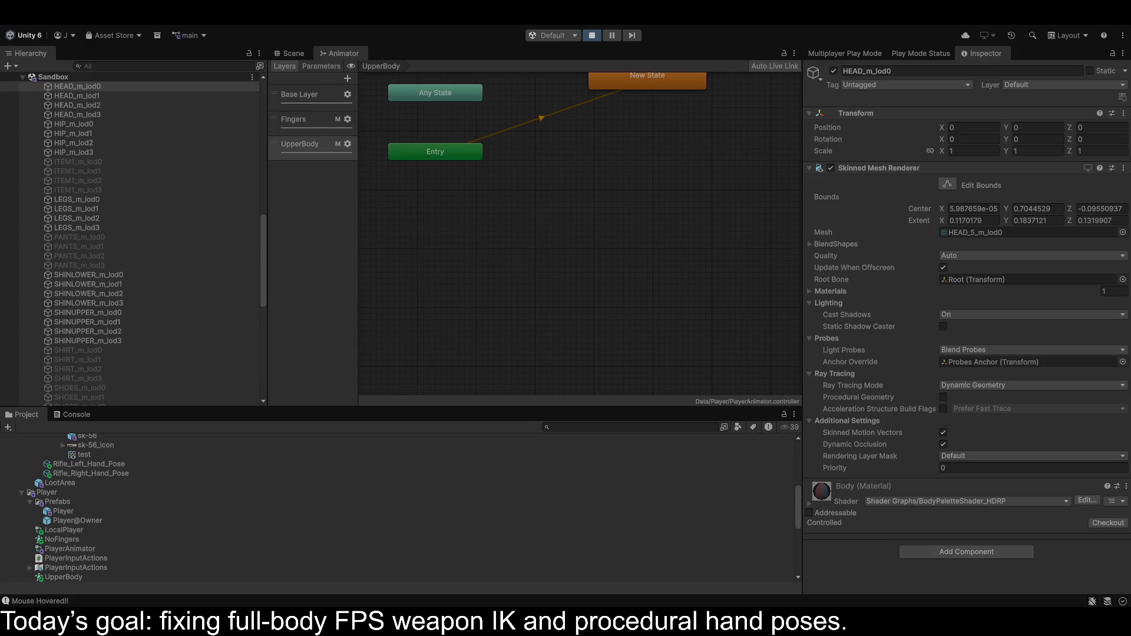
Collapse and re-expand Sandbox, then delete the hips bone under Player(Clone).
scroll(219, 219, "up", 10)
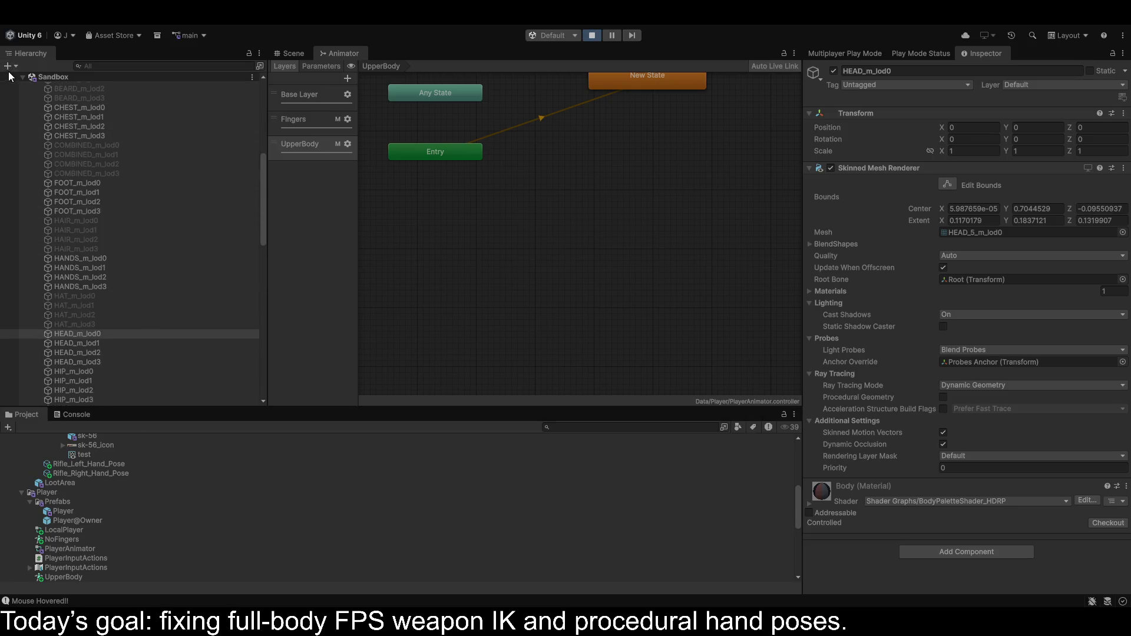
left_click(22, 77)
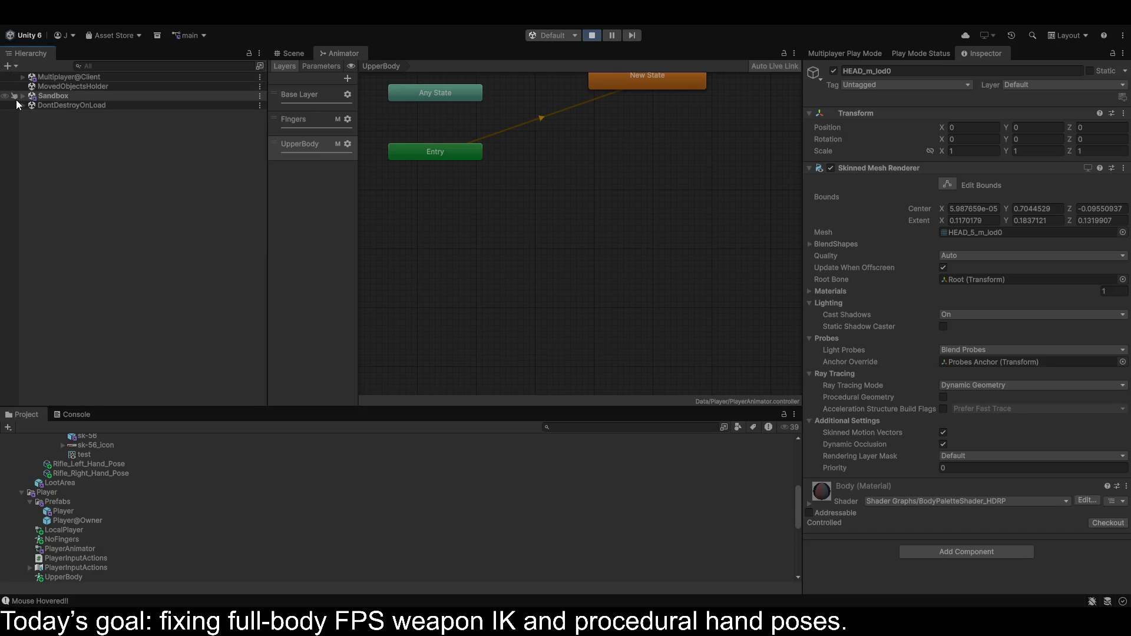
left_click(21, 96)
left_click(70, 263)
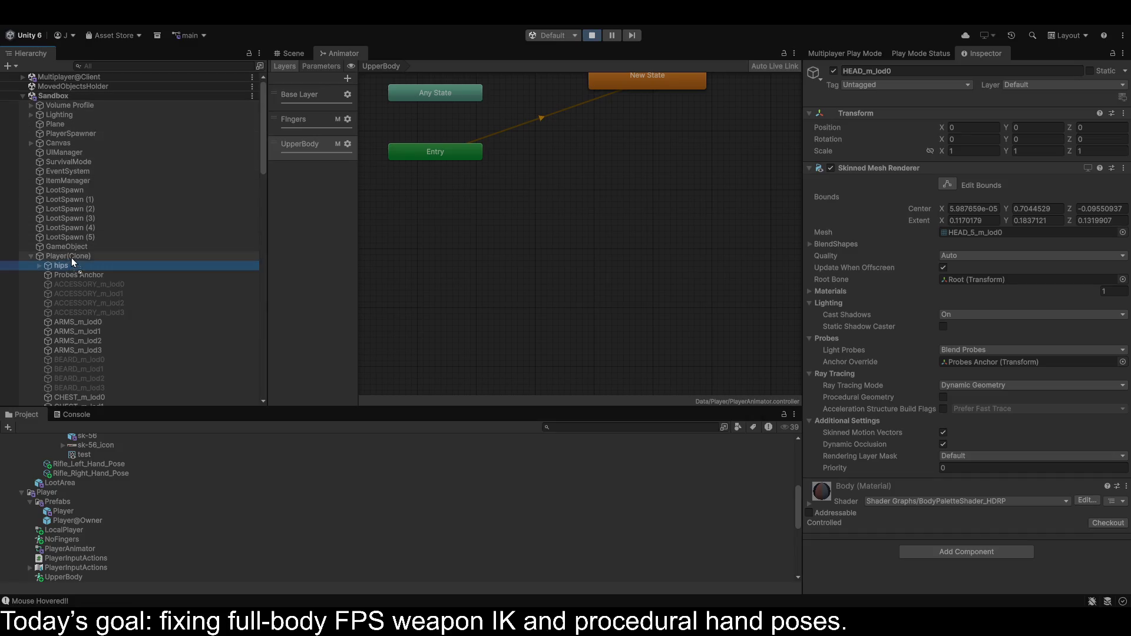
key("Delete")
Select Player(Clone) to review its full component list in the Inspector.
left_click(69, 257)
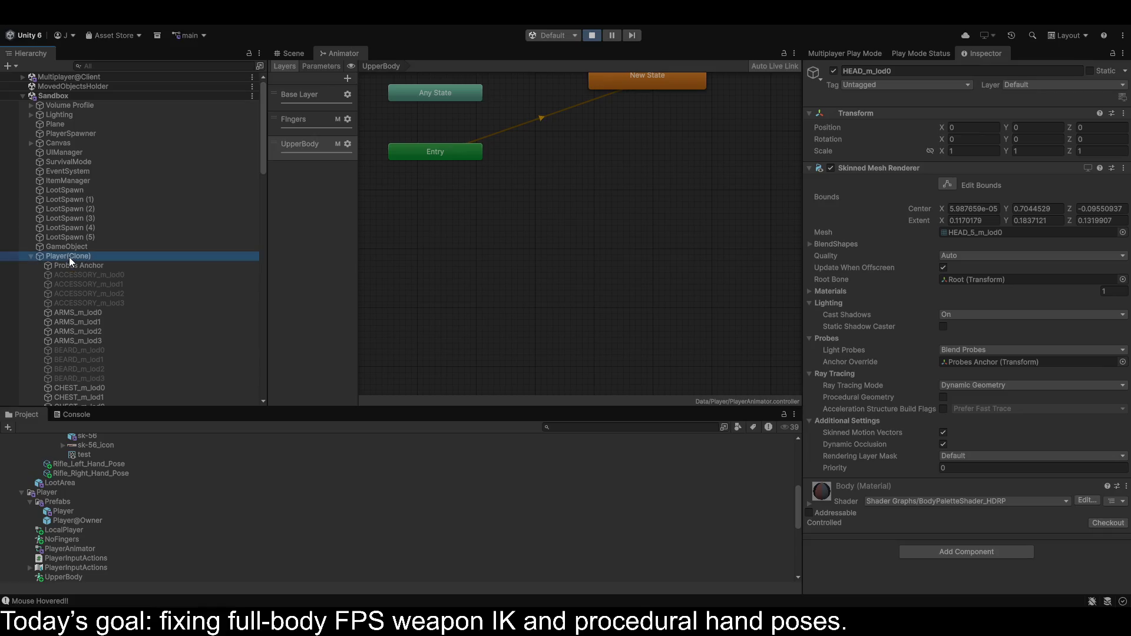
scroll(107, 259, "down", 7)
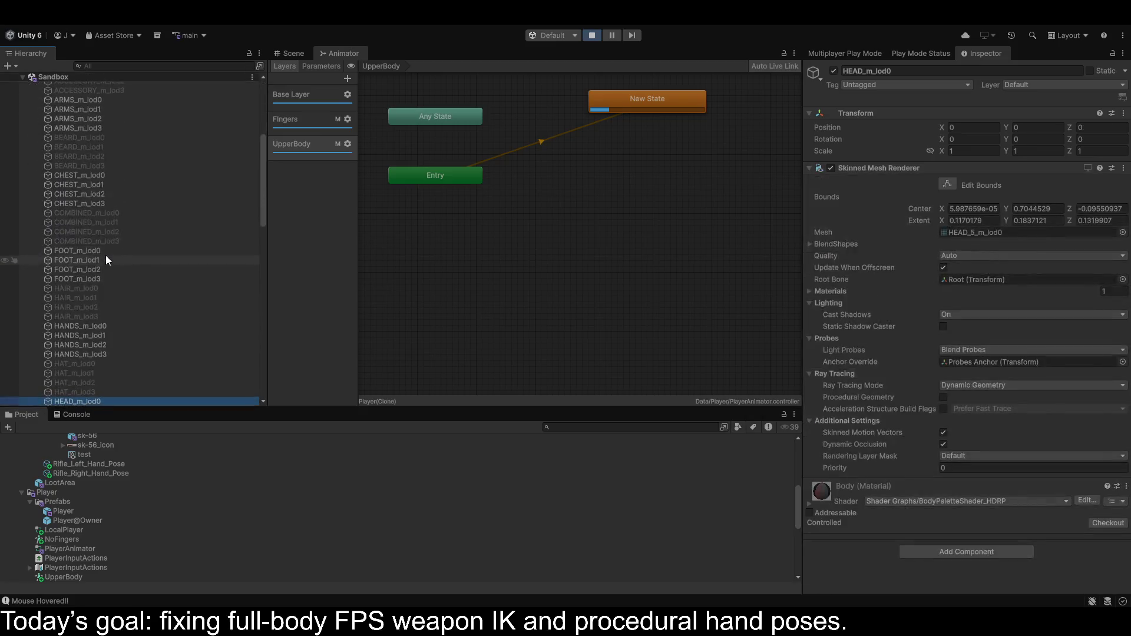
scroll(104, 250, "up", 7)
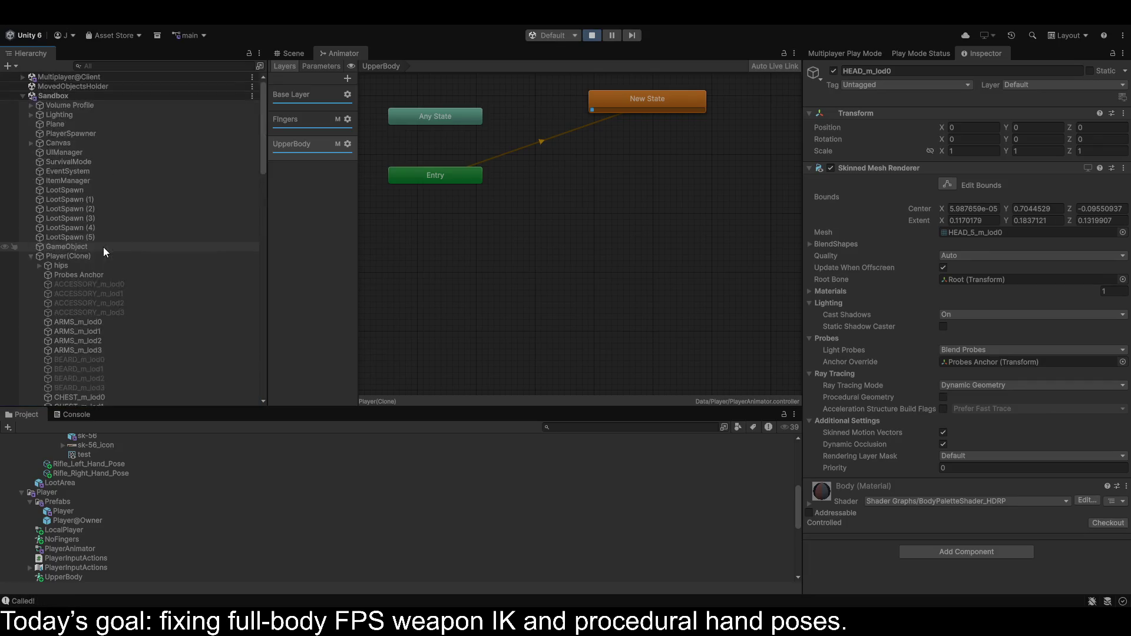
left_click(76, 257)
key("alt+Tab")
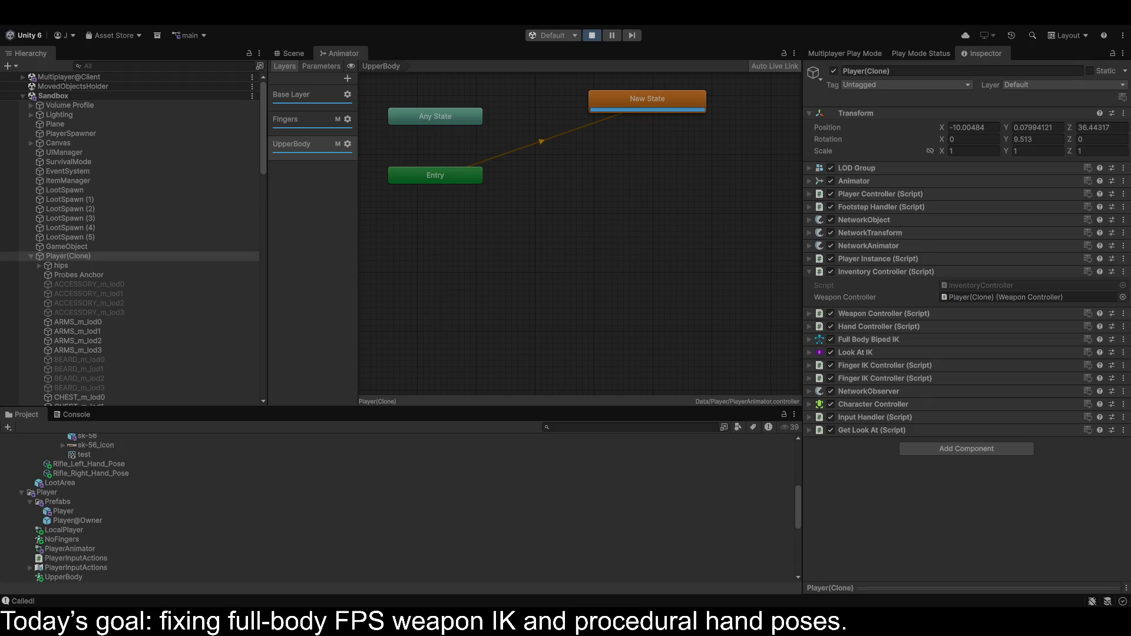
In the Scene view, frame Player(Clone) and fly in close to the character.
left_click(285, 54)
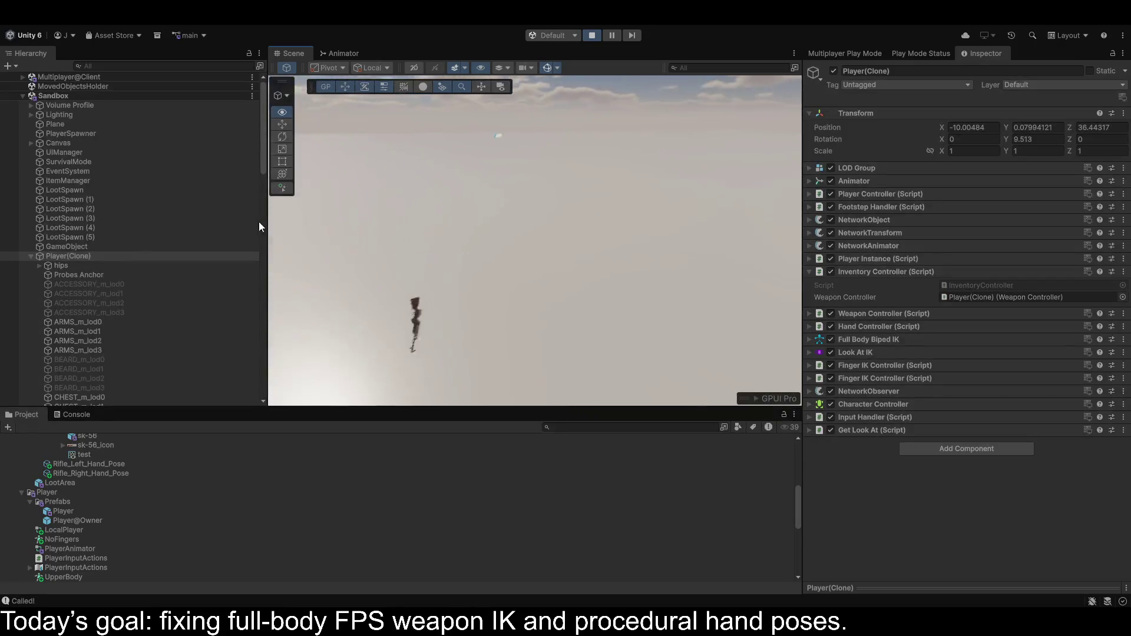
double_click(121, 256)
mouse_move(647, 170)
left_mouse_down()
mouse_move(674, 151)
mouse_move(652, 115)
mouse_move(566, 137)
mouse_move(566, 234)
mouse_move(587, 235)
left_mouse_up()
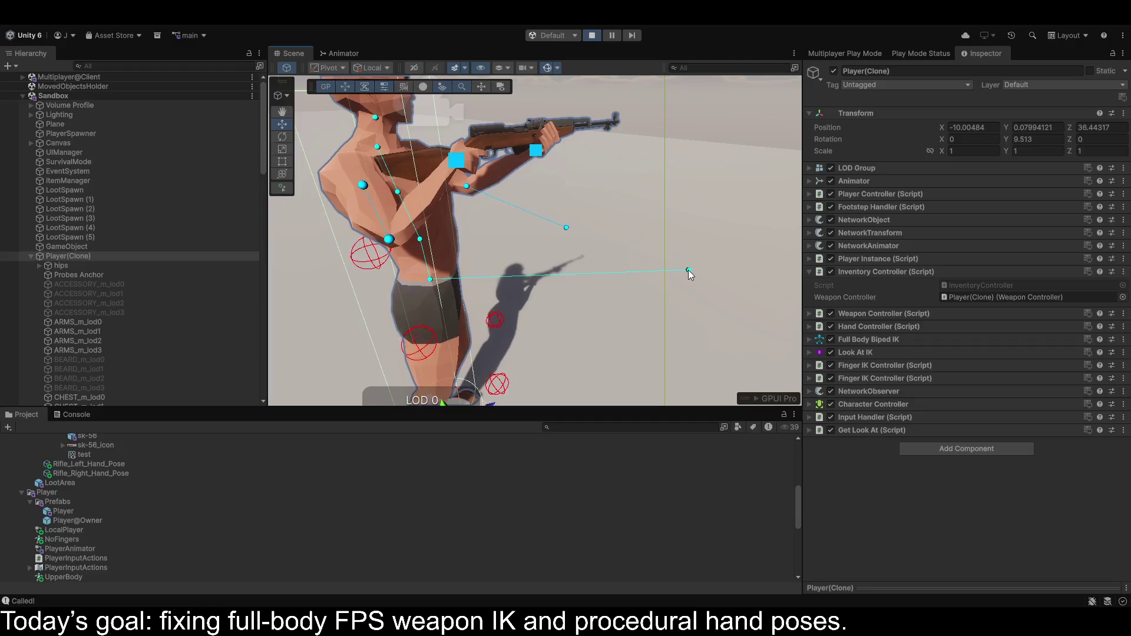
left_click_drag(263, 138, 274, 413)
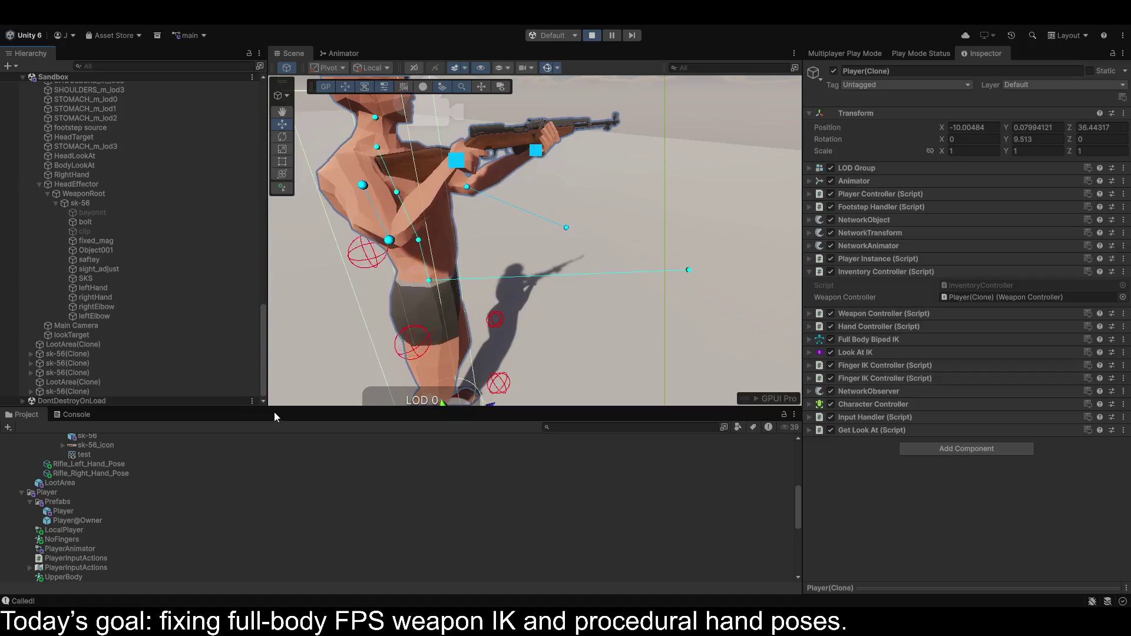
Drag the lookTarget along X and Z to bring it closer to the character.
left_click(84, 333)
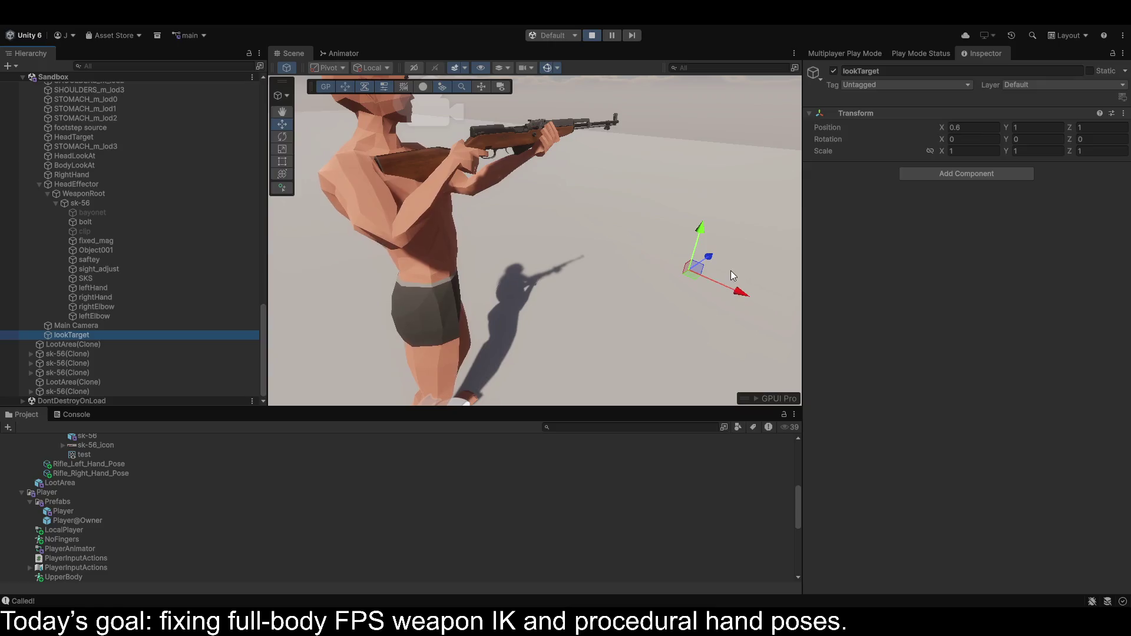
mouse_move(714, 256)
left_mouse_down()
mouse_move(616, 287)
mouse_move(661, 270)
left_mouse_up()
left_click_drag(658, 326, 531, 295)
key("ctrl+z")
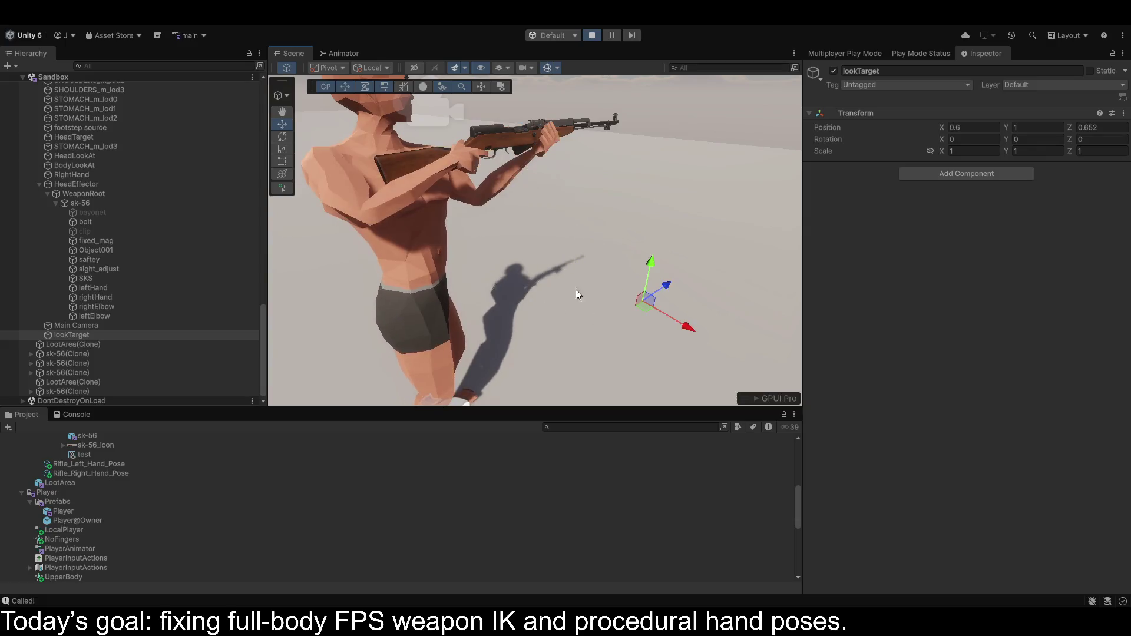
left_click_drag(649, 295, 629, 314)
mouse_move(644, 363)
left_mouse_down()
mouse_move(525, 326)
mouse_move(535, 337)
left_mouse_up()
mouse_move(561, 263)
left_mouse_down()
mouse_move(483, 276)
mouse_move(493, 293)
mouse_move(533, 251)
mouse_move(573, 232)
mouse_move(495, 294)
mouse_move(377, 341)
mouse_move(318, 354)
mouse_move(318, 324)
left_mouse_up()
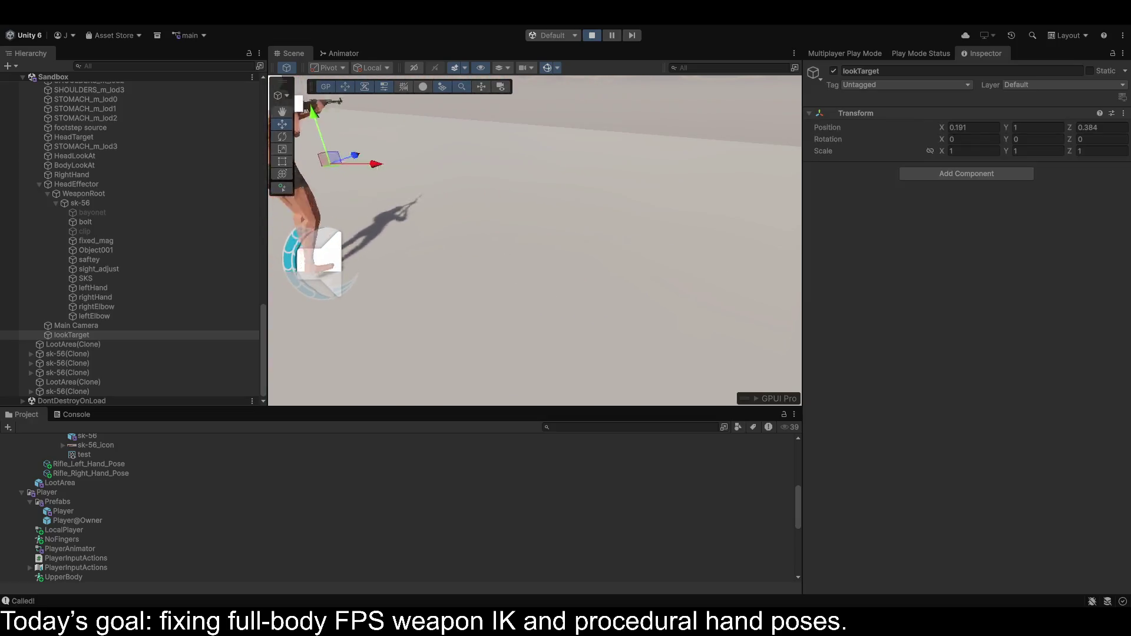
left_click(464, 213)
left_click_drag(464, 212, 575, 164)
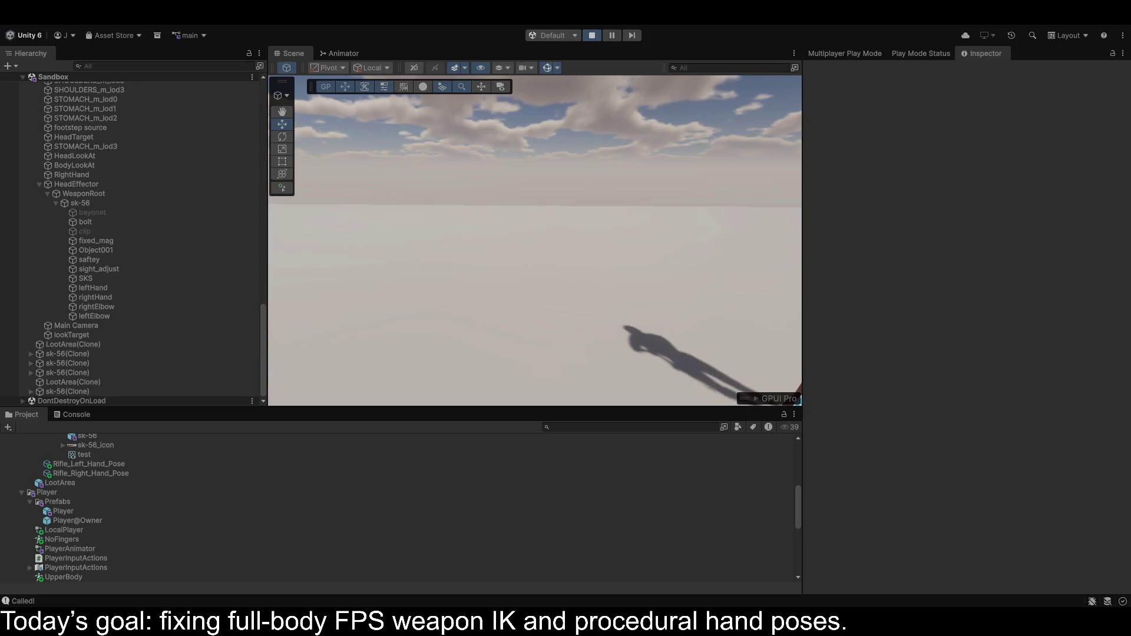
left_click_drag(533, 238, 694, 232)
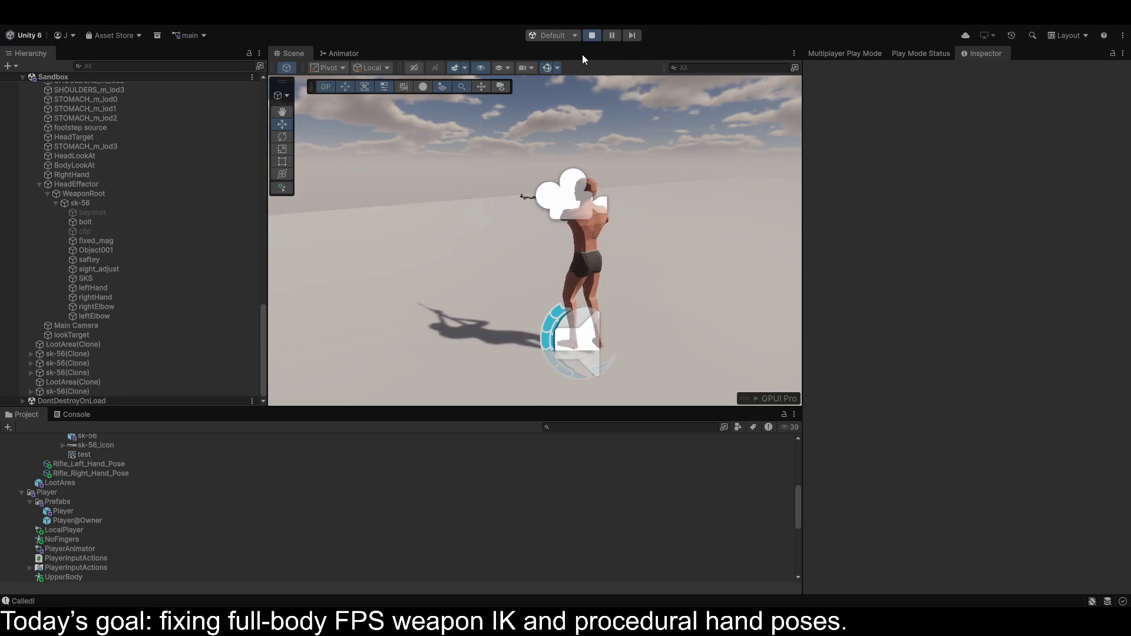
left_click(591, 36)
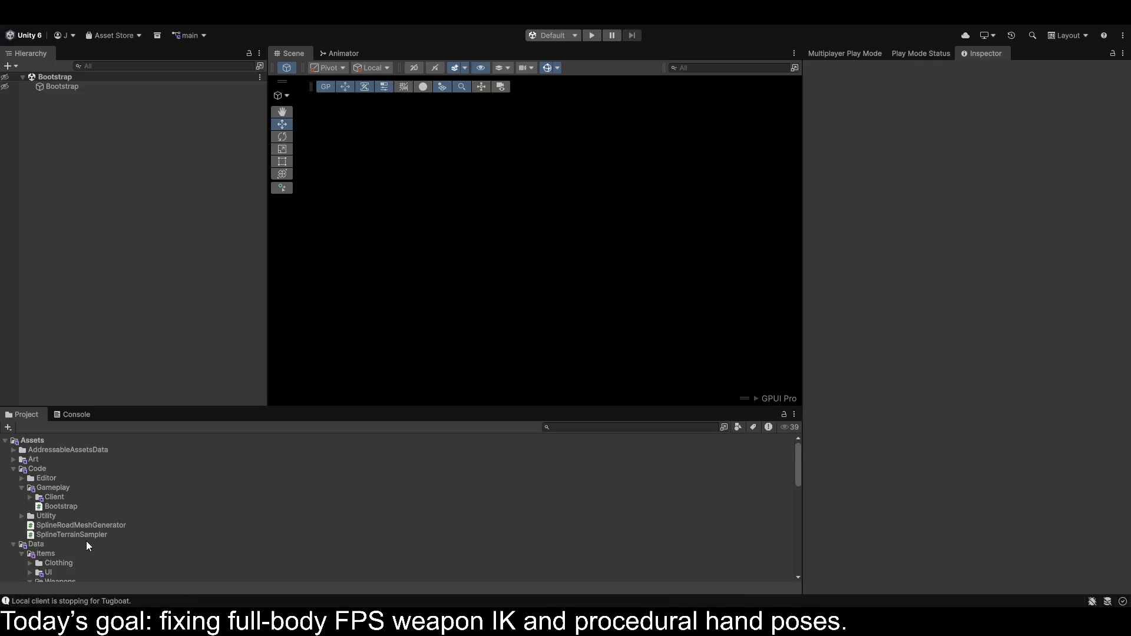
Browse the Art and Animations folders and open the Player prefab for editing.
left_click(13, 460)
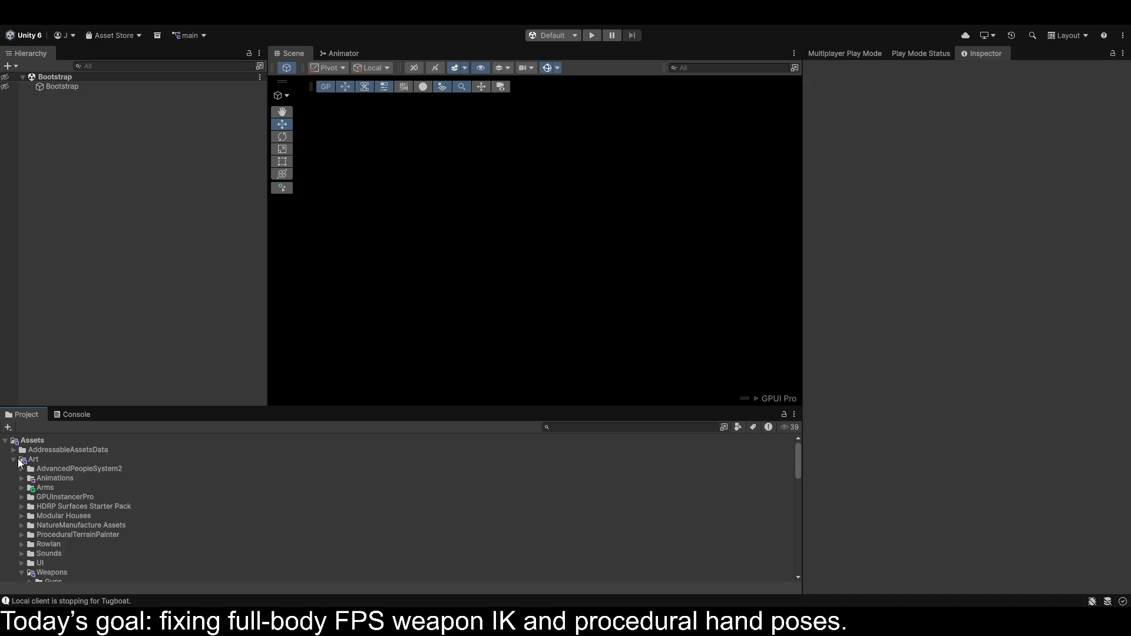
scroll(50, 482, "down", 3)
left_click(24, 443)
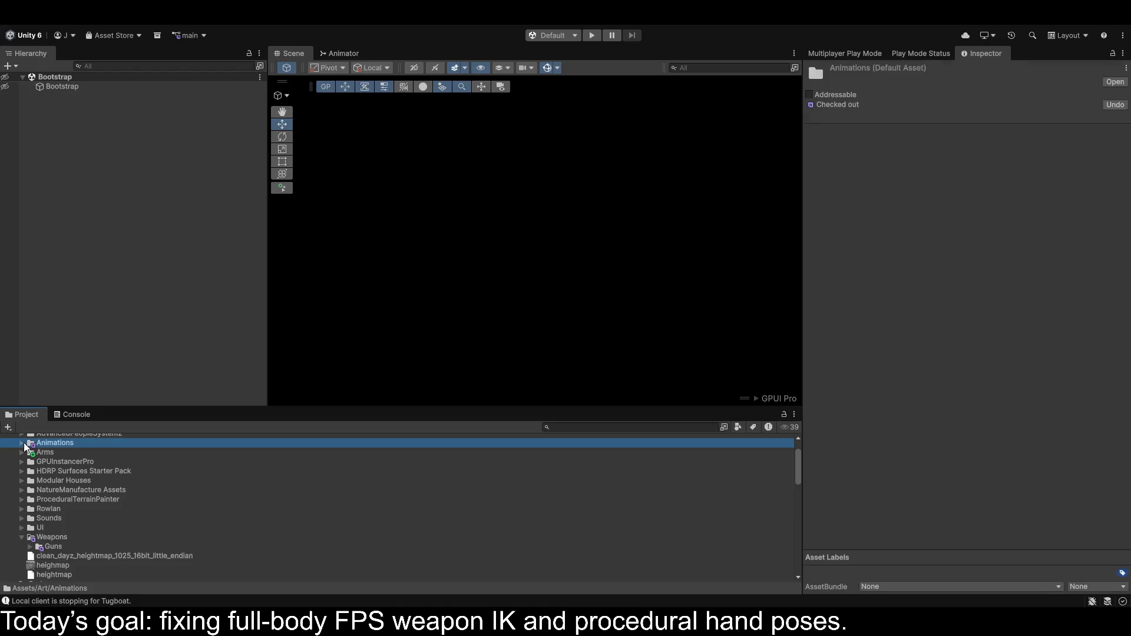
left_click(22, 443)
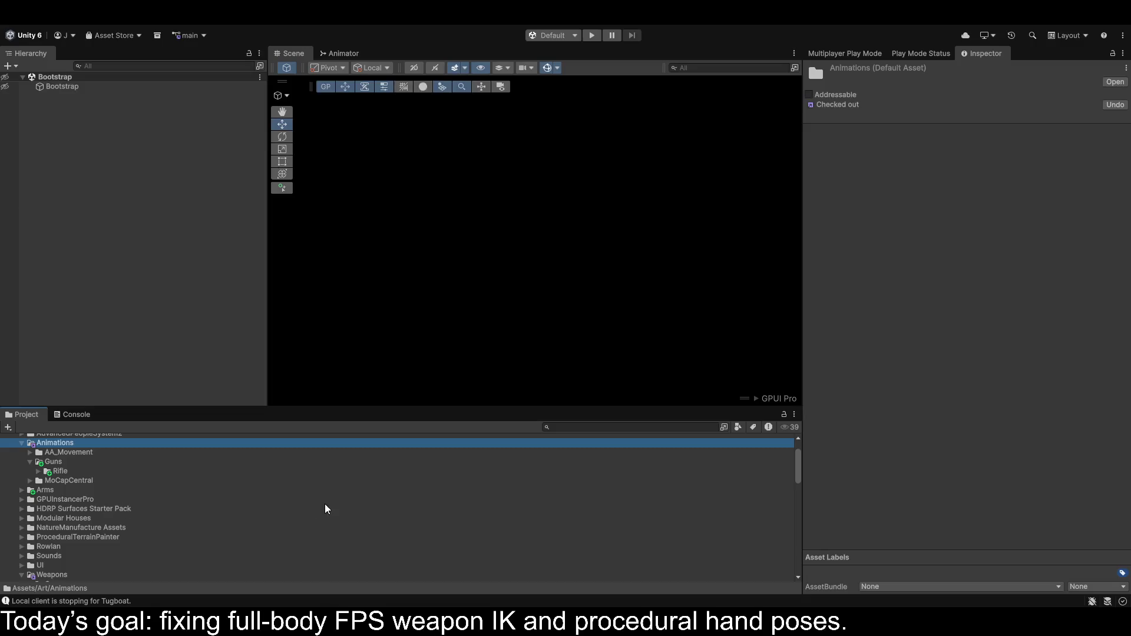
scroll(49, 472, "down", 5)
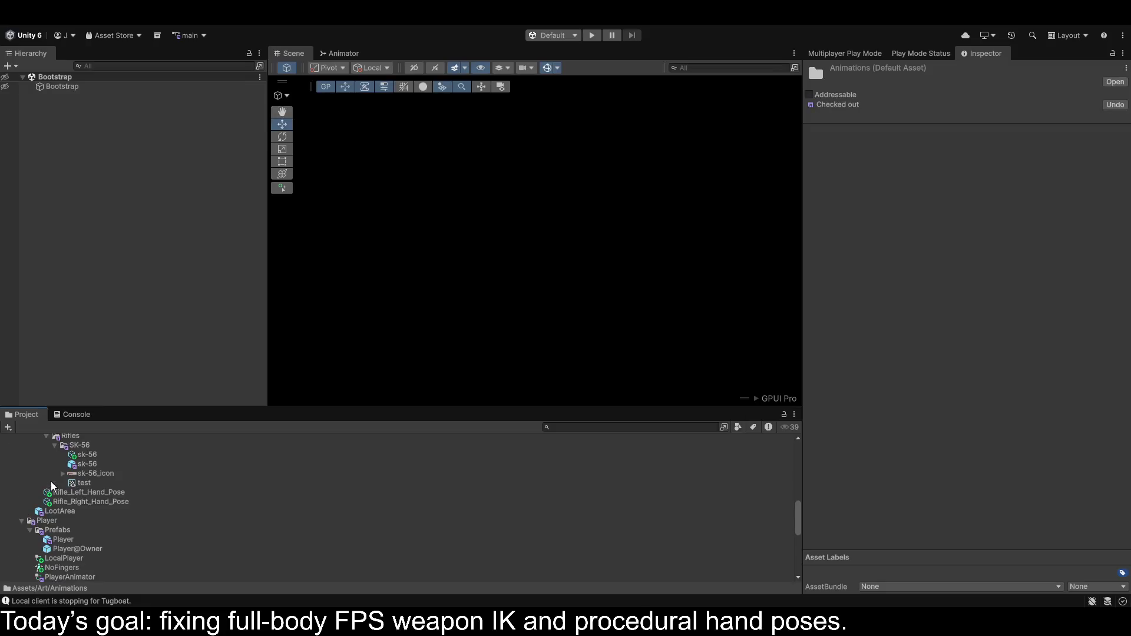
scroll(89, 482, "down", 3)
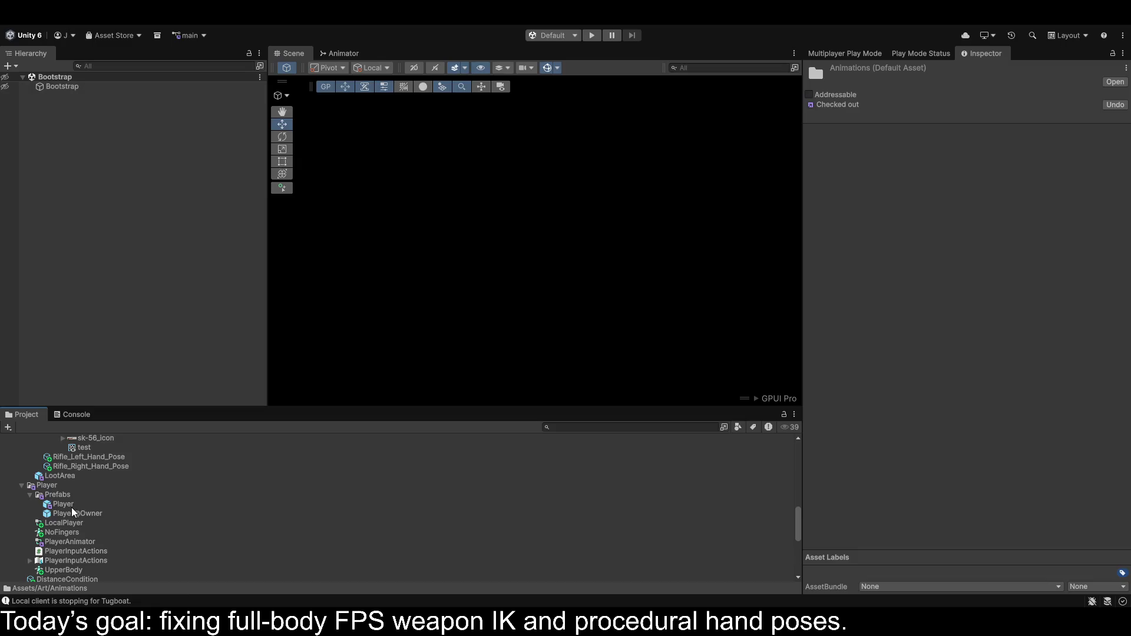
double_click(69, 504)
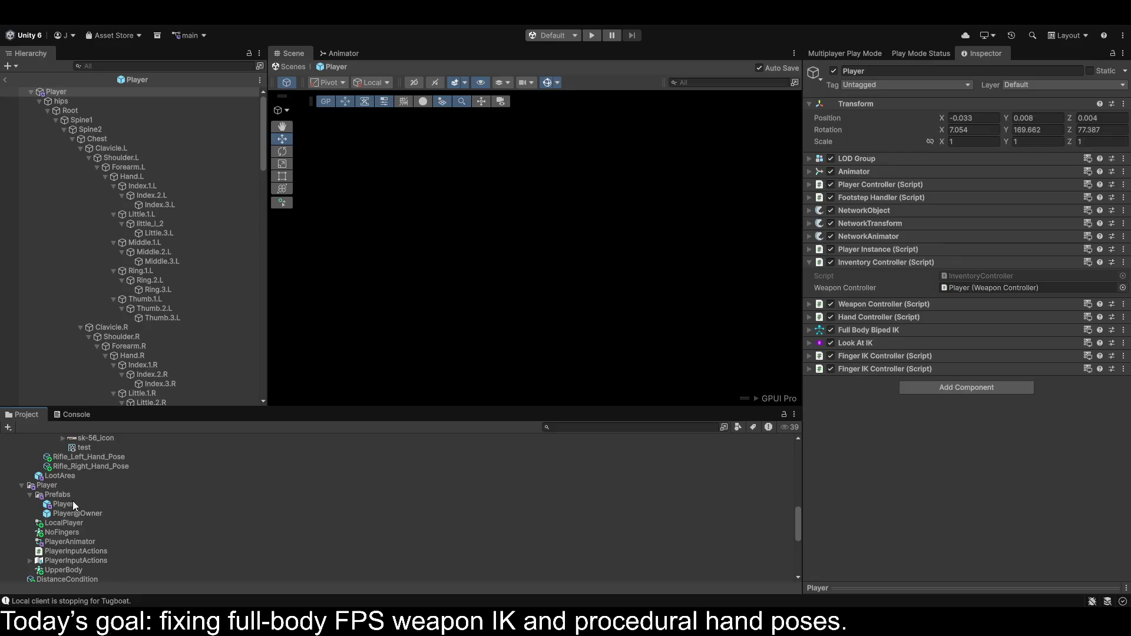
Select sk-56 inside the Player prefab and start the game.
scroll(148, 237, "down", 20)
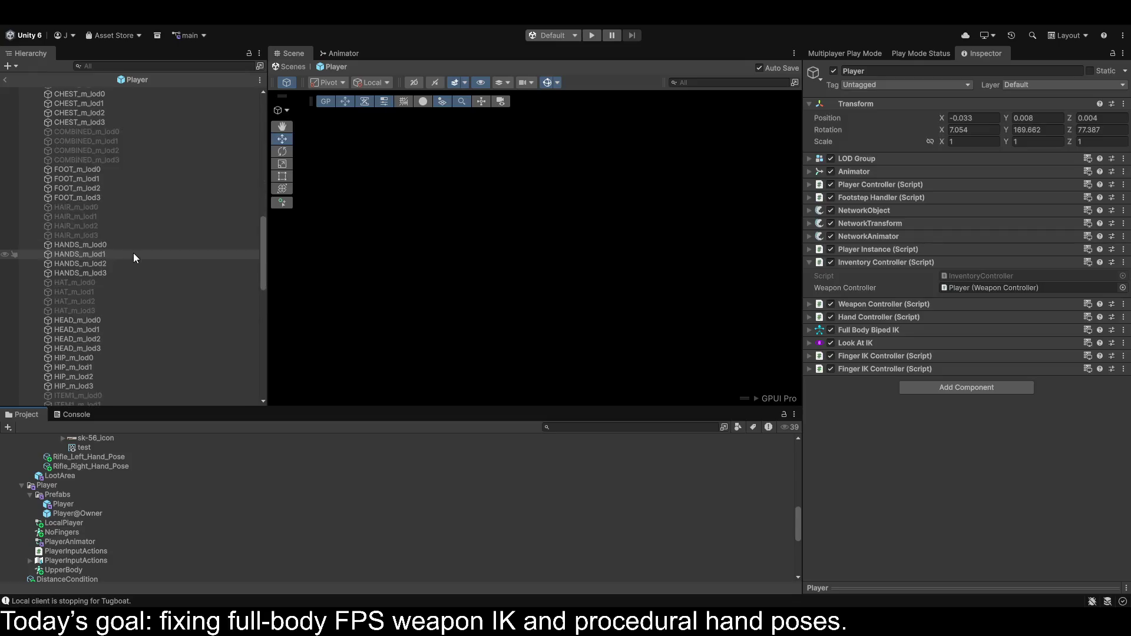
left_click(76, 269)
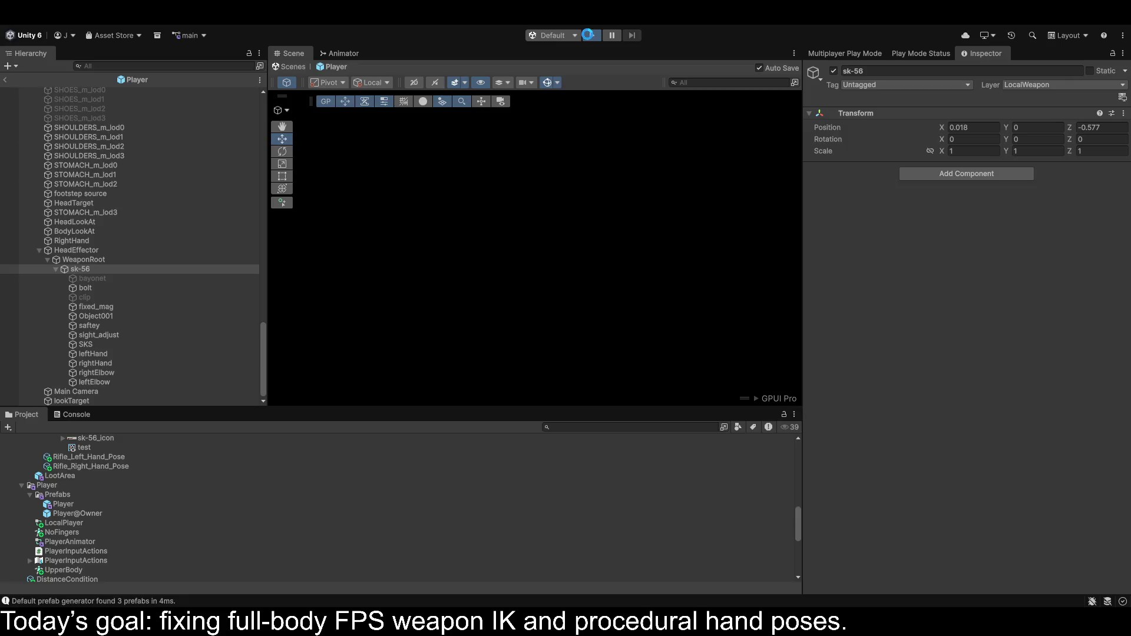
left_click(591, 37)
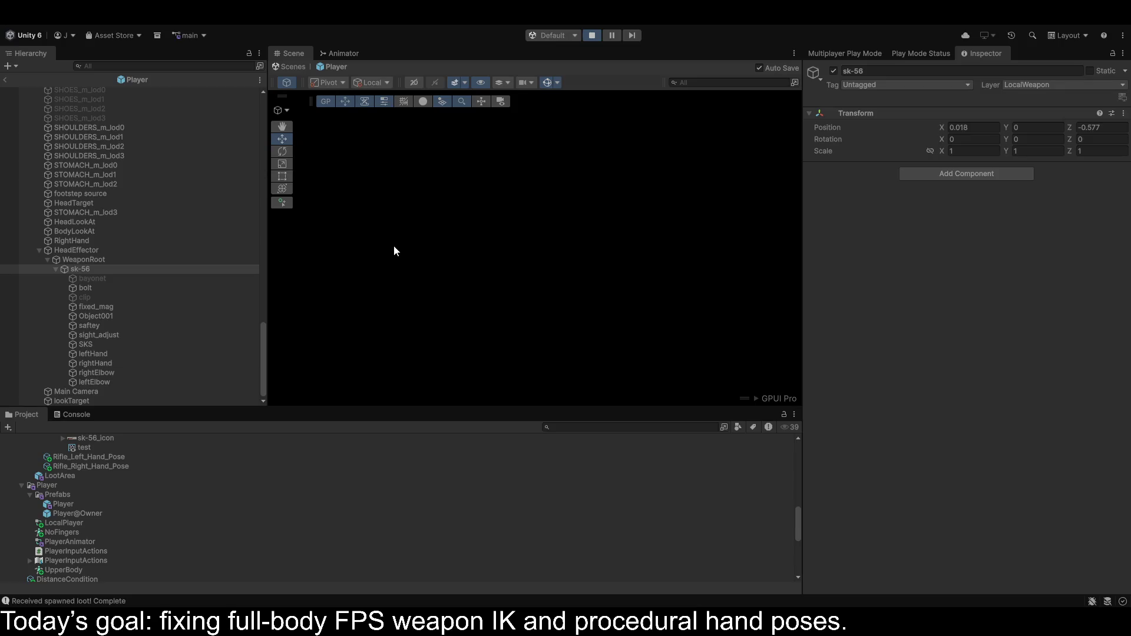
Exit the Player prefab, fly the Scene camera to the rifle-holding player, then stop Play.
left_click(351, 51)
left_click(303, 52)
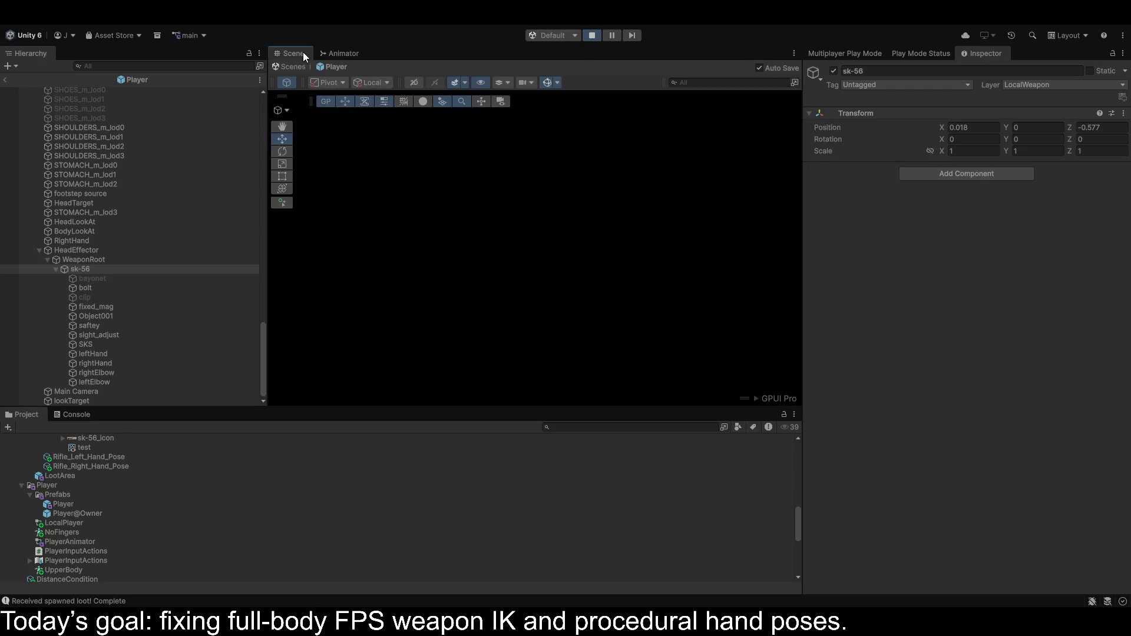
left_click(89, 269)
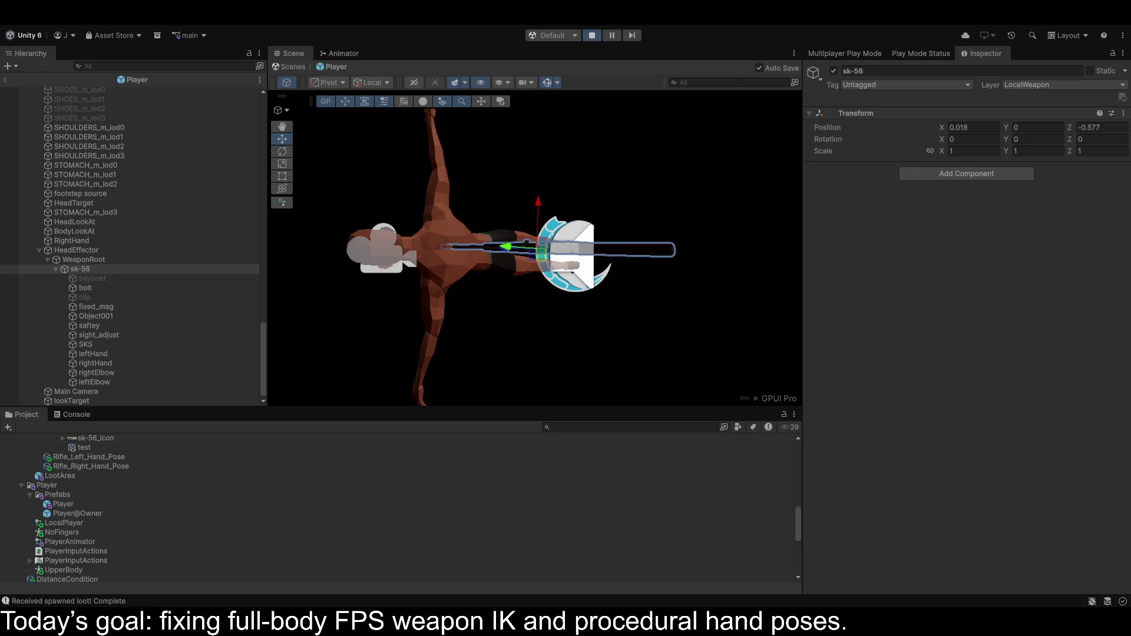
left_click(7, 84)
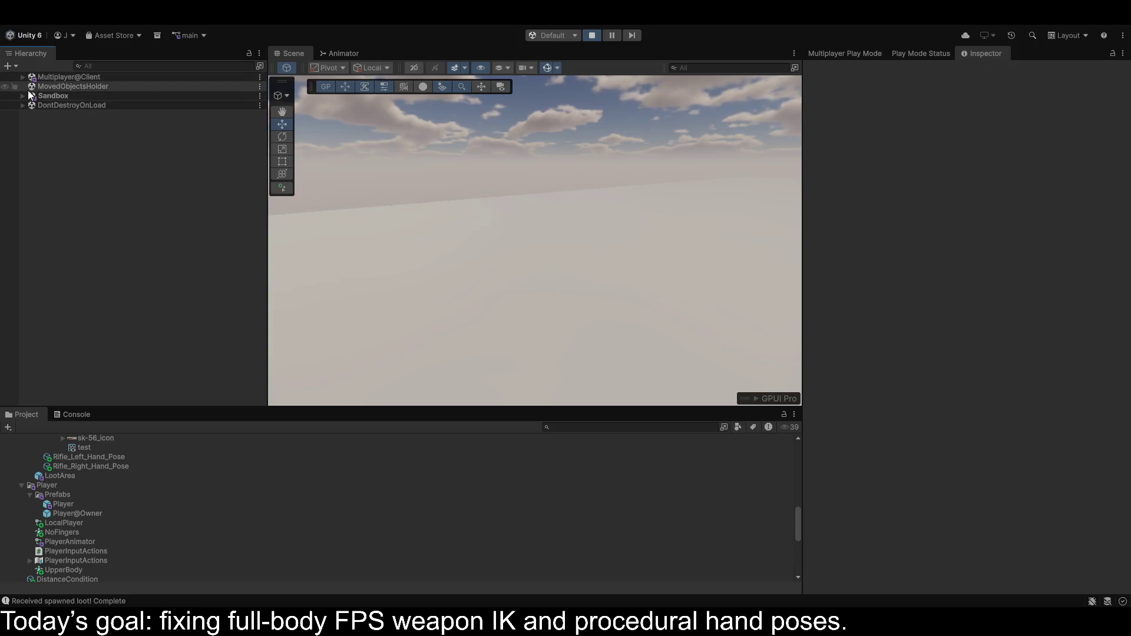
mouse_move(391, 118)
left_mouse_down()
mouse_move(857, 195)
mouse_move(1003, 171)
mouse_move(1002, 133)
mouse_move(1046, 171)
mouse_move(13, 196)
mouse_move(101, 221)
mouse_move(538, 234)
mouse_move(520, 238)
left_mouse_up()
key("w")
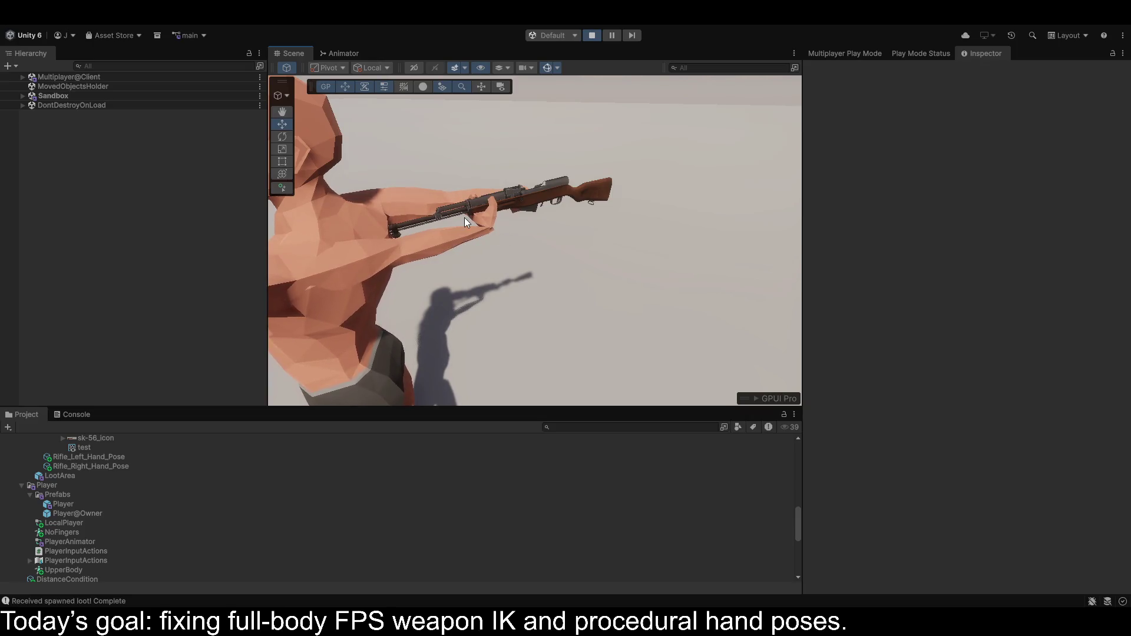
left_click(592, 35)
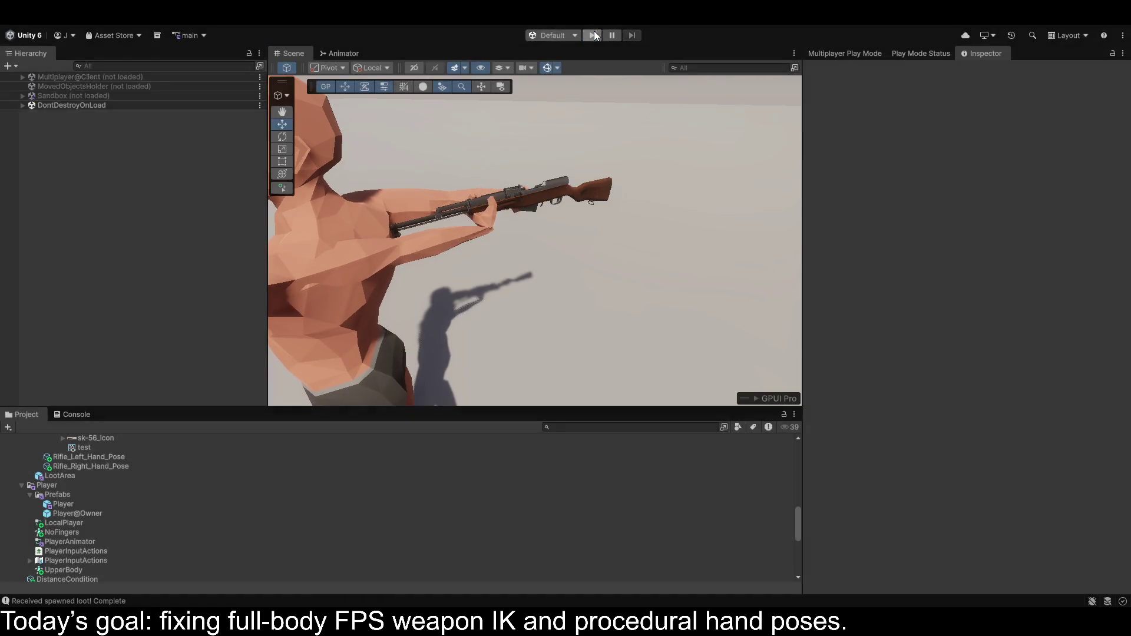
Delete the Fingers layer from the PlayerAnimator controller.
left_click(330, 53)
left_click(338, 144)
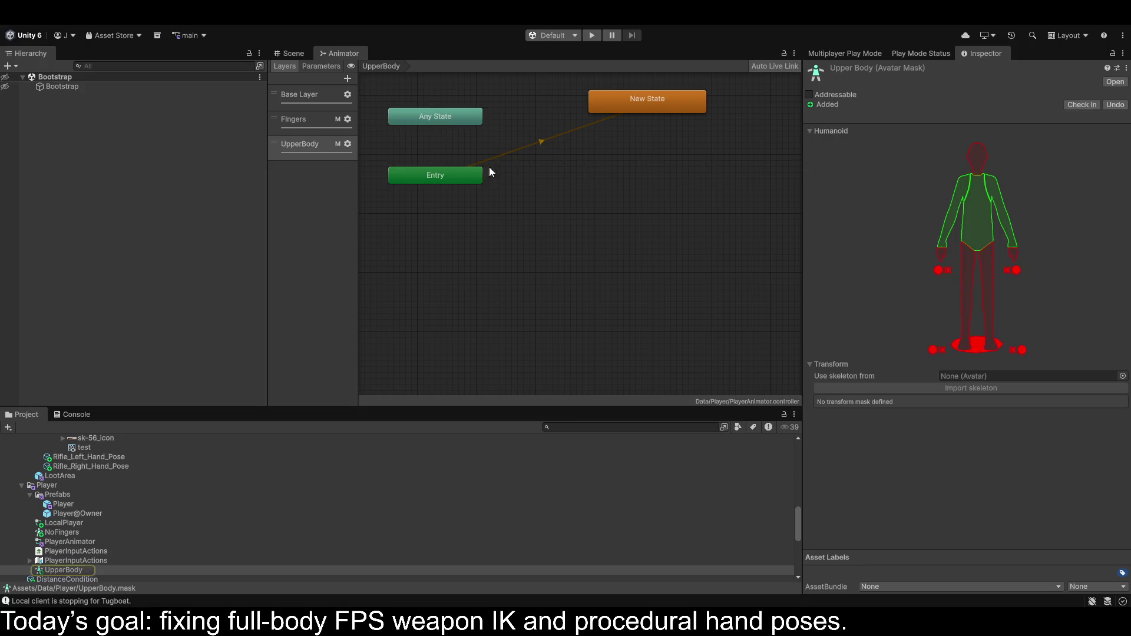
left_click(672, 105)
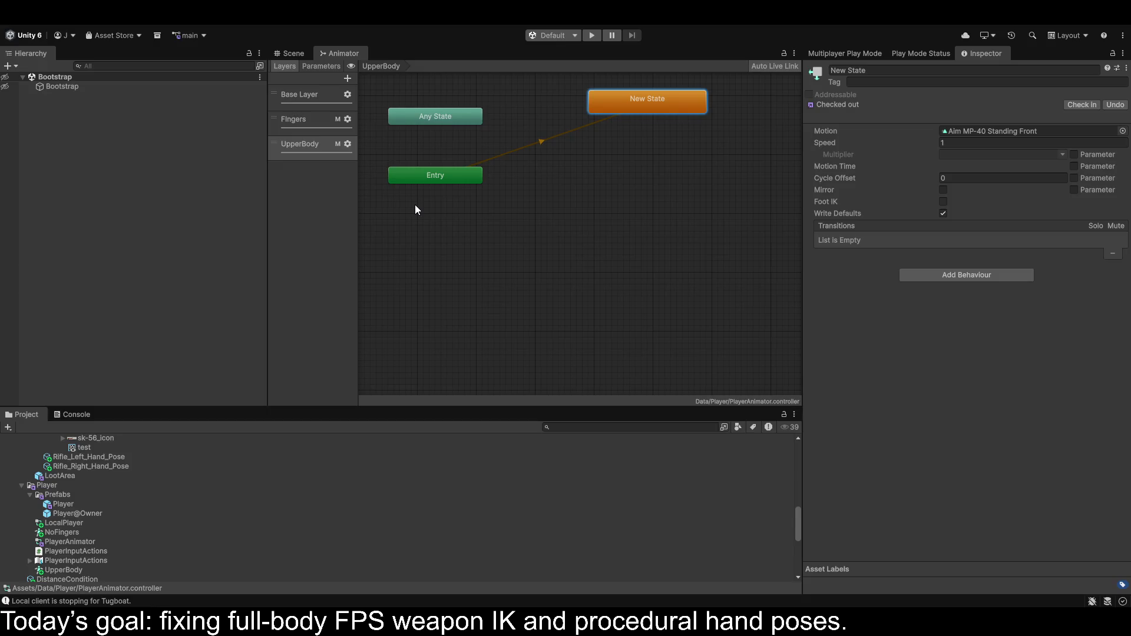
left_click(289, 119)
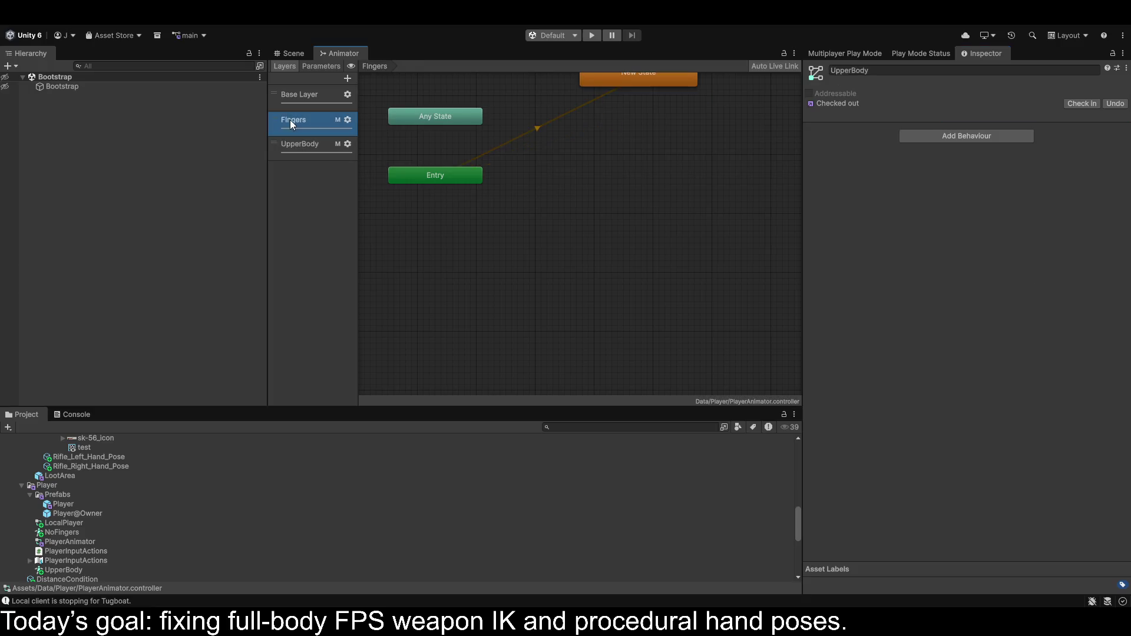
key("Delete")
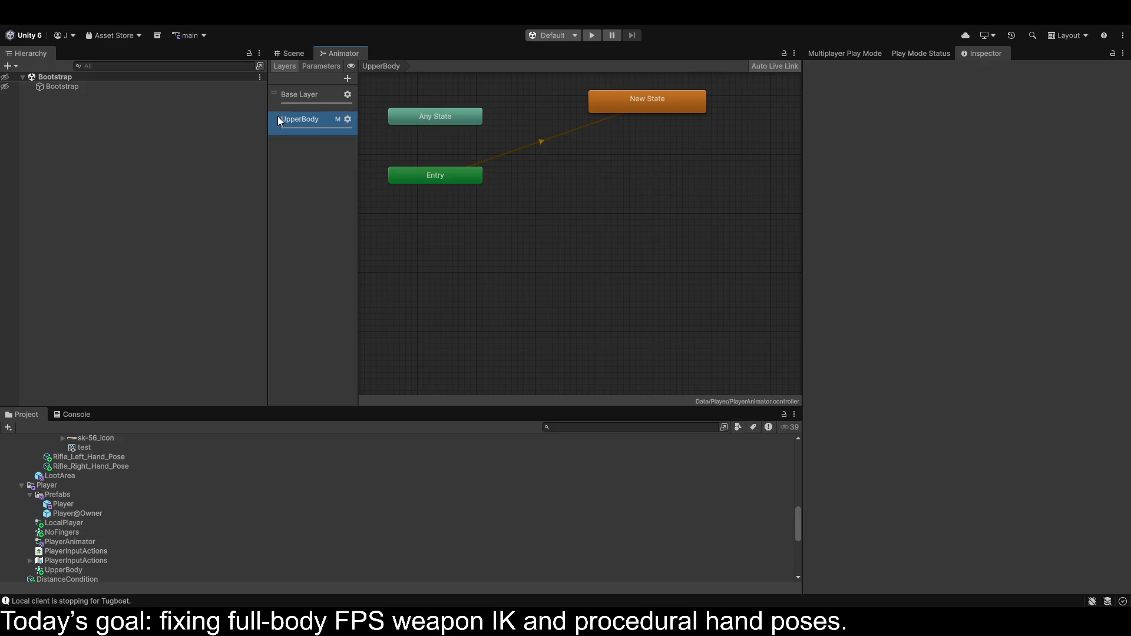
Rename the UpperBody layer's New State to 'aim'.
left_click(649, 106)
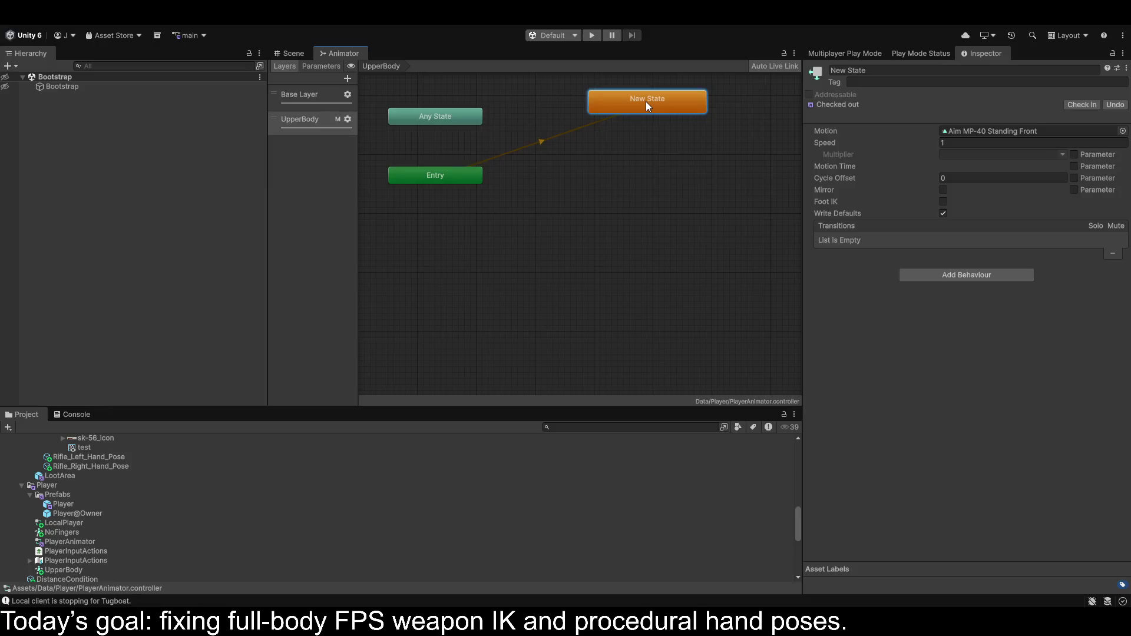
left_click(878, 69)
type("aim")
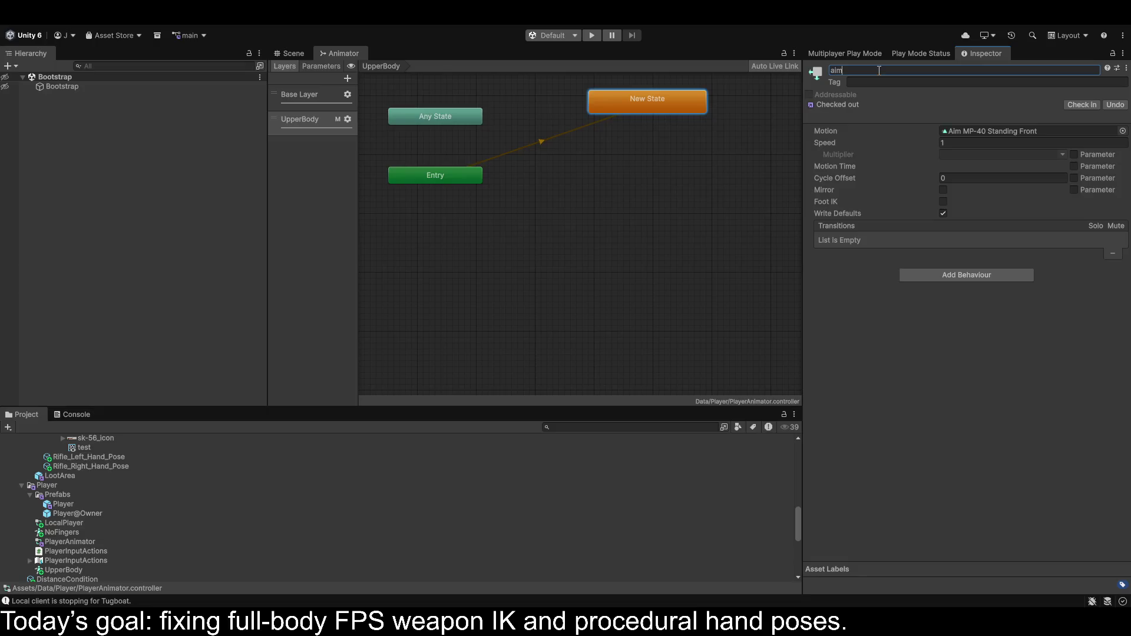
left_click(342, 134)
Include the root in the UpperBody avatar mask, leaving the legs excluded.
left_click(469, 135)
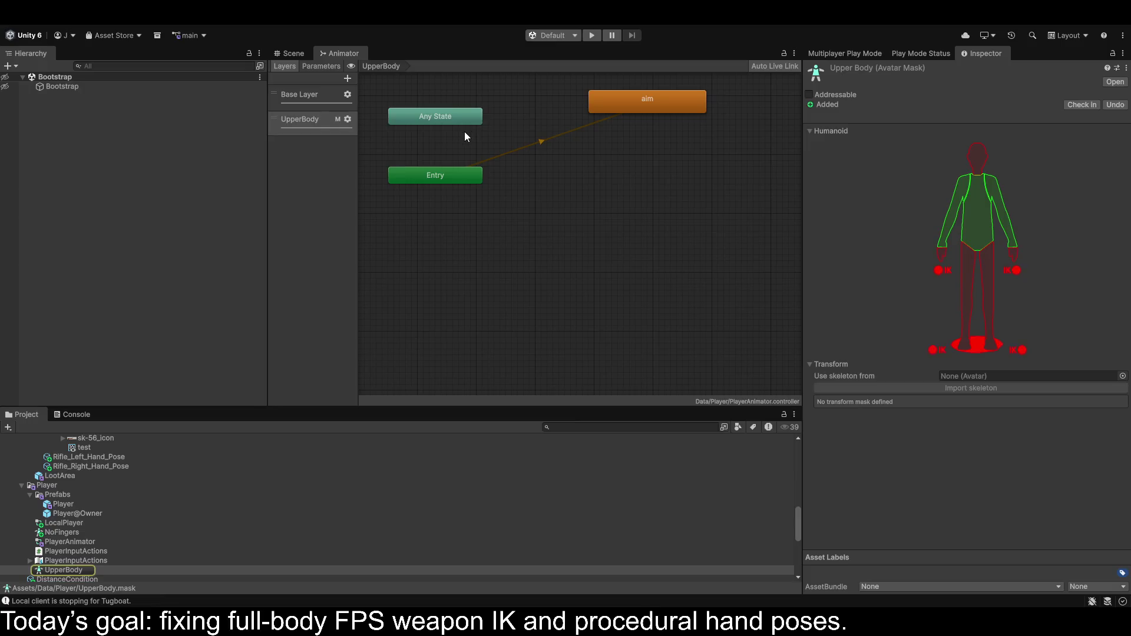
left_click(961, 344)
left_click(975, 348)
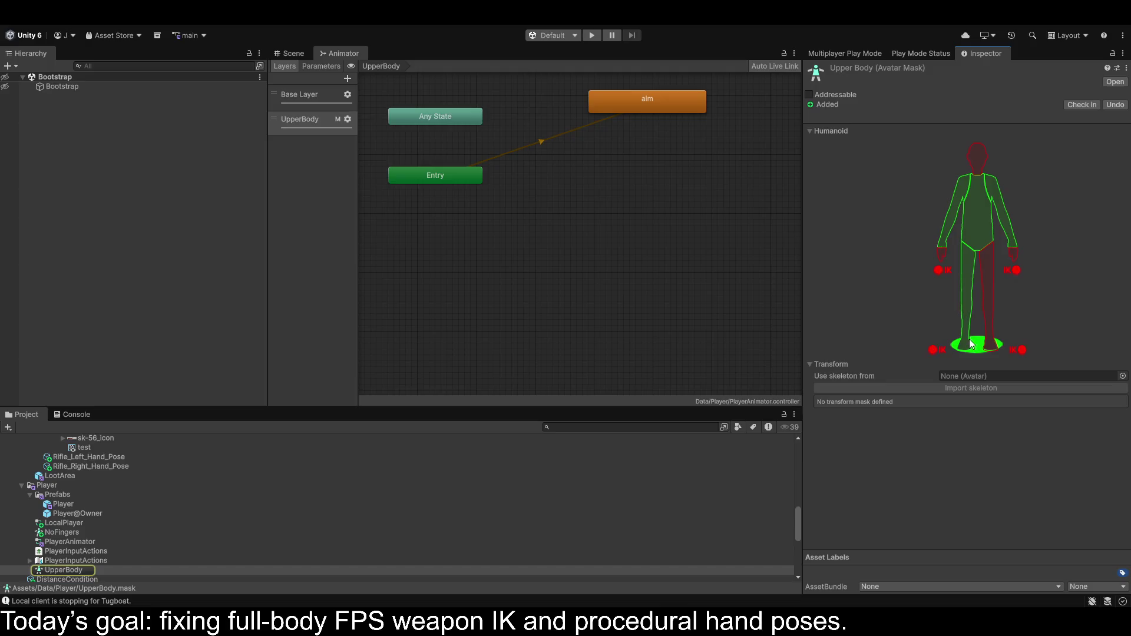
left_click(968, 340)
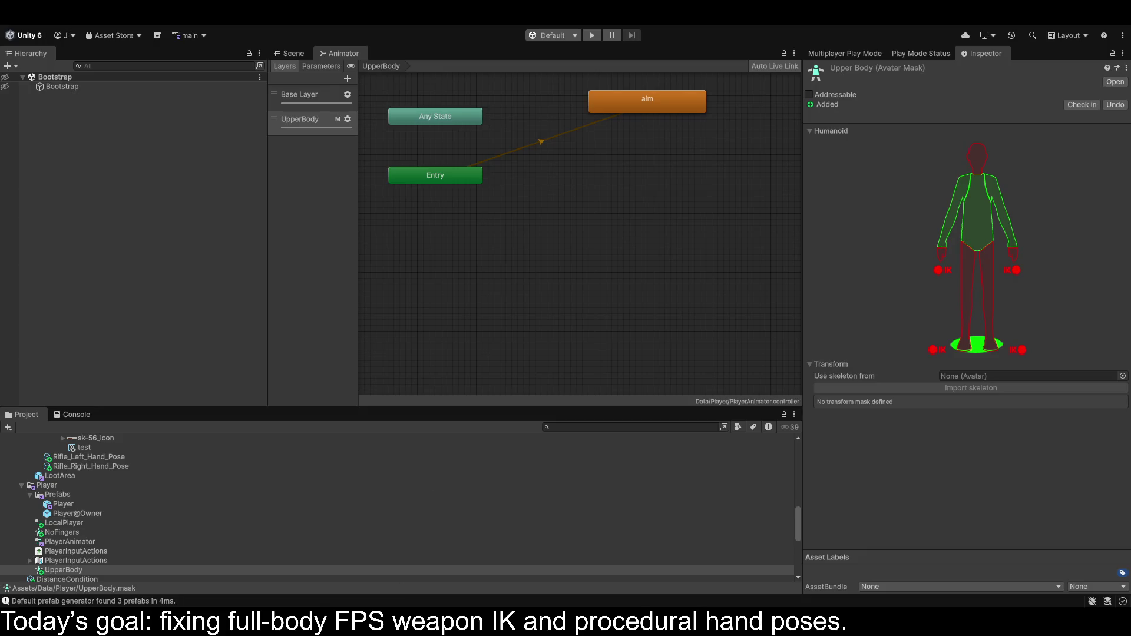
Check the UpperBody layer settings and run the game to test the changes.
left_click(303, 99)
left_click(303, 118)
left_click(349, 119)
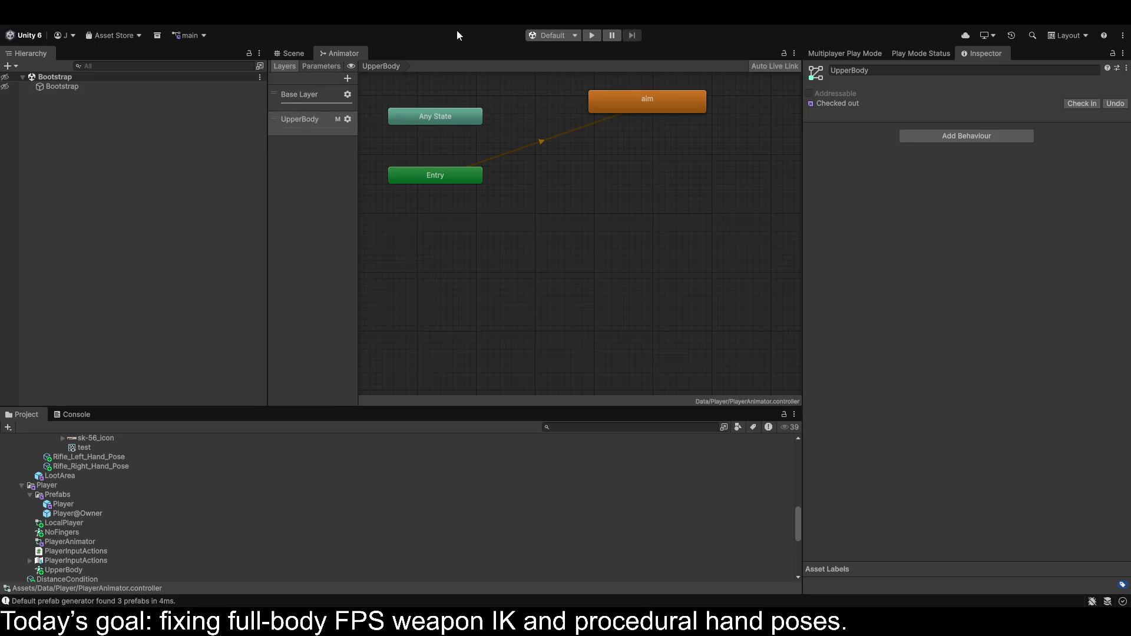
left_click(590, 35)
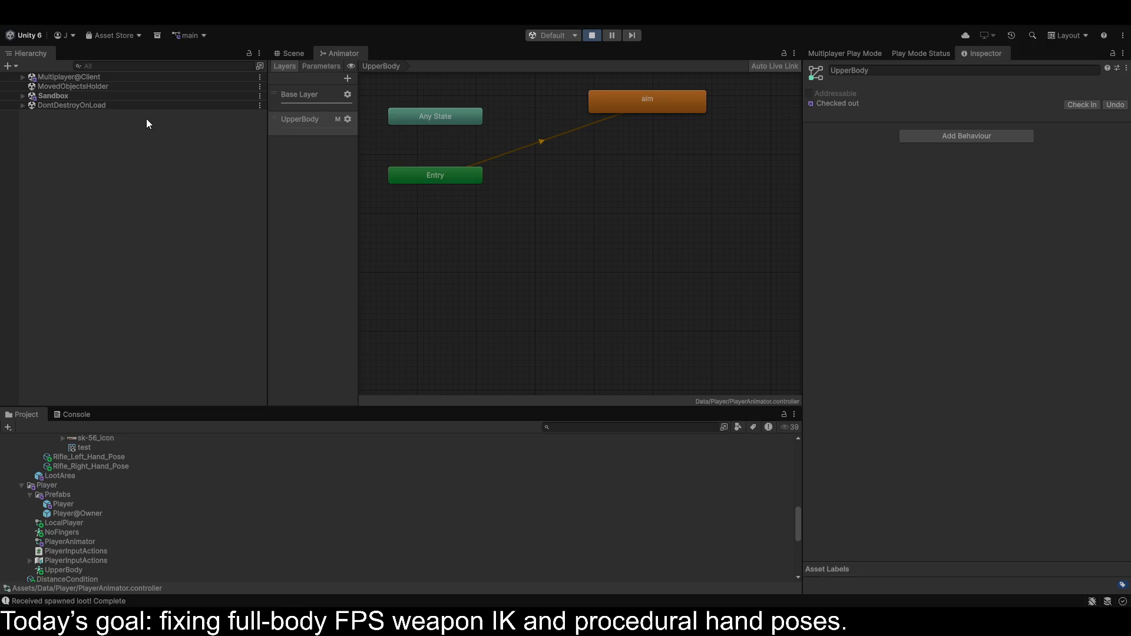
Select the sk-56 rifle under Player(Clone) > HeadEffector > WeaponRoot.
left_click(26, 97)
left_click(30, 255)
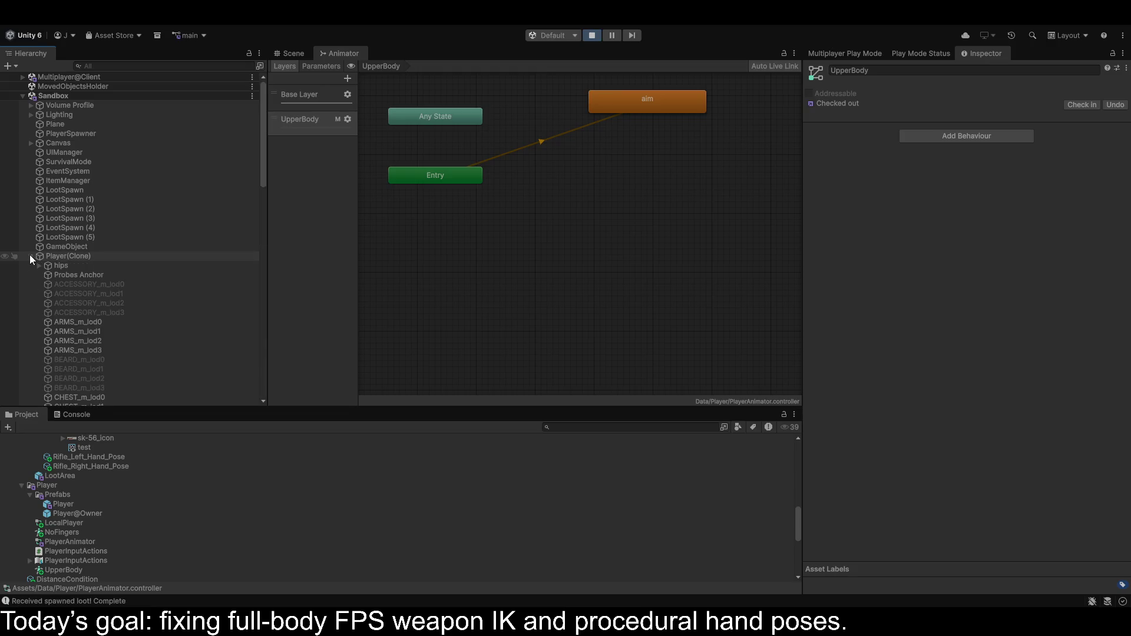
scroll(76, 312, "down", 15)
scroll(71, 317, "down", 10)
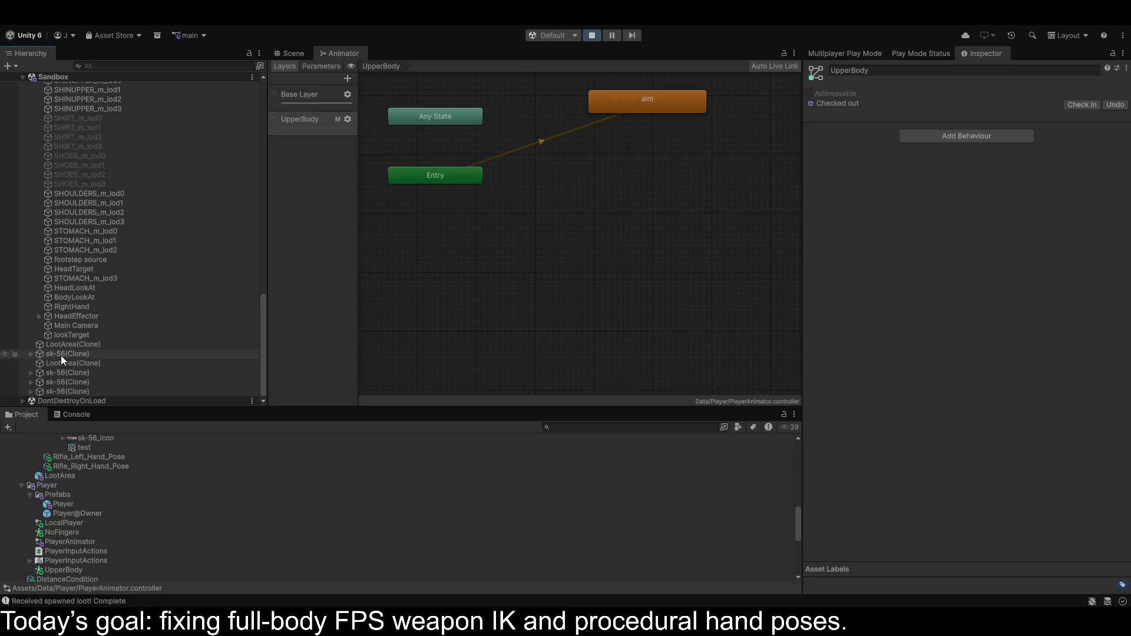
left_click(39, 316)
left_click(48, 325)
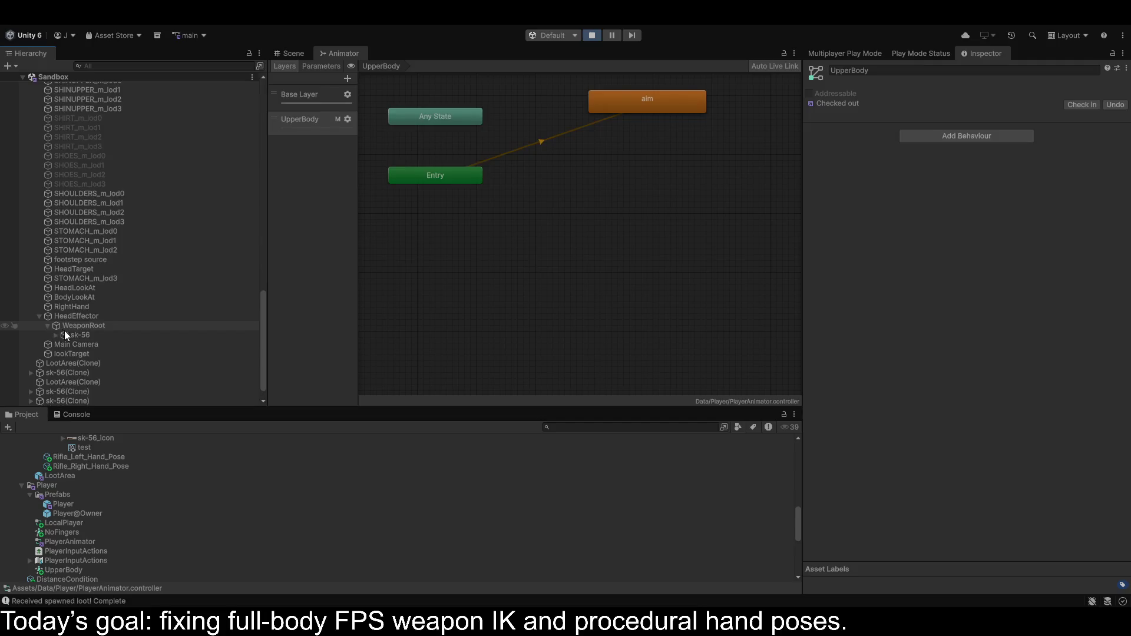
left_click(70, 334)
Zero the rifle's X and Y position values.
left_click(977, 125)
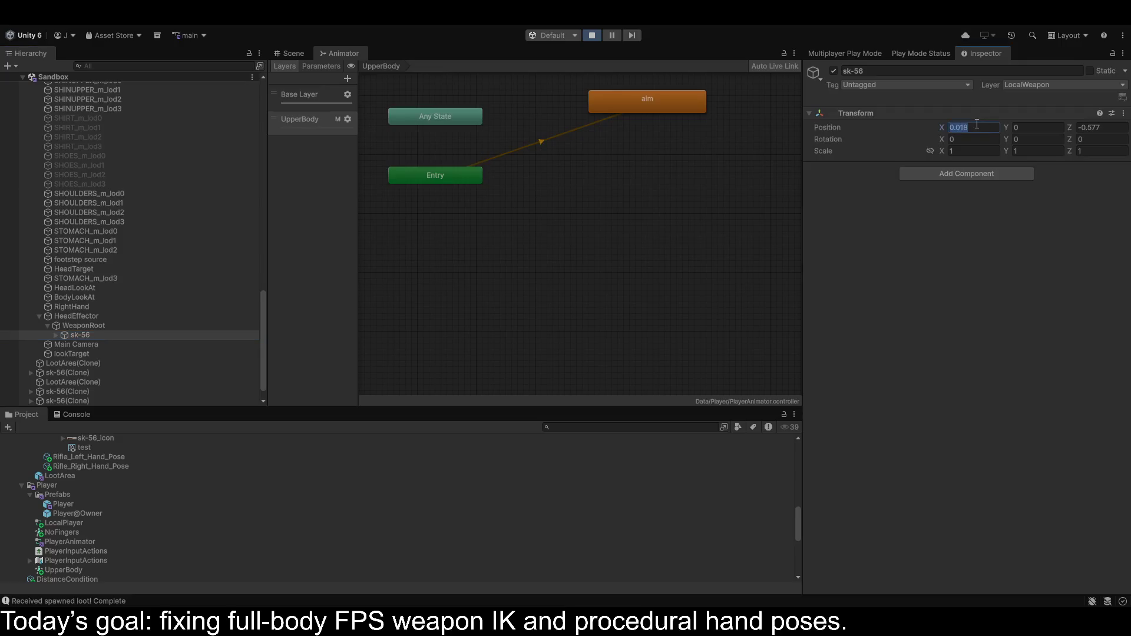
type("0")
key("Tab")
key("Tab")
type("0")
left_click(1006, 129)
Move the sk-56 rifle forward into the hands, ending at 0.099, 0.163, 0.461.
left_click(290, 53)
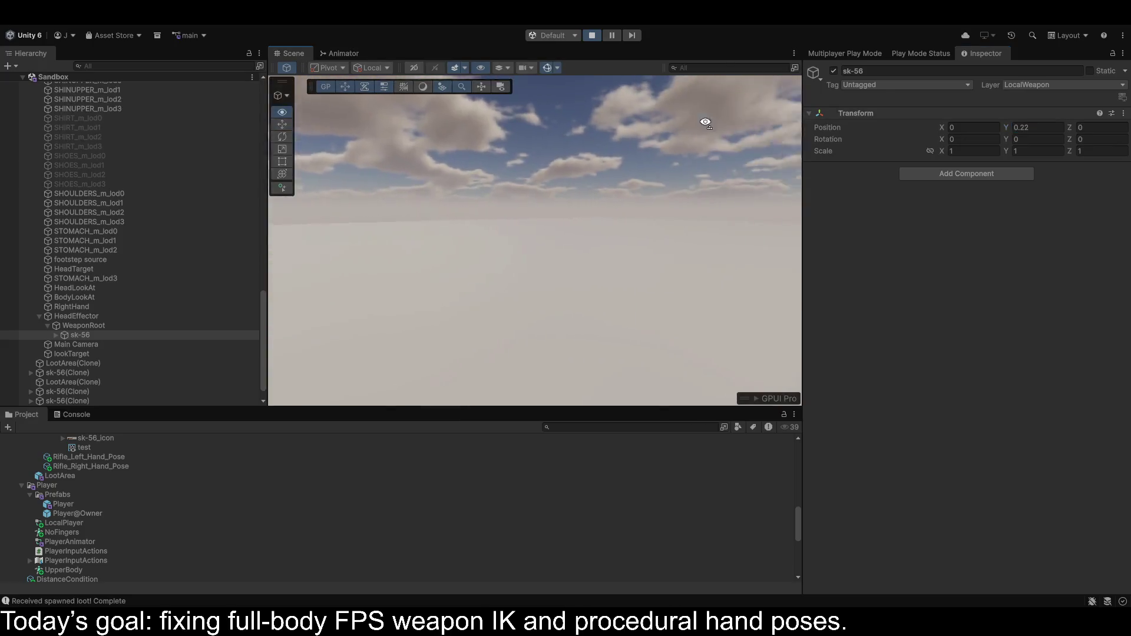
key("f")
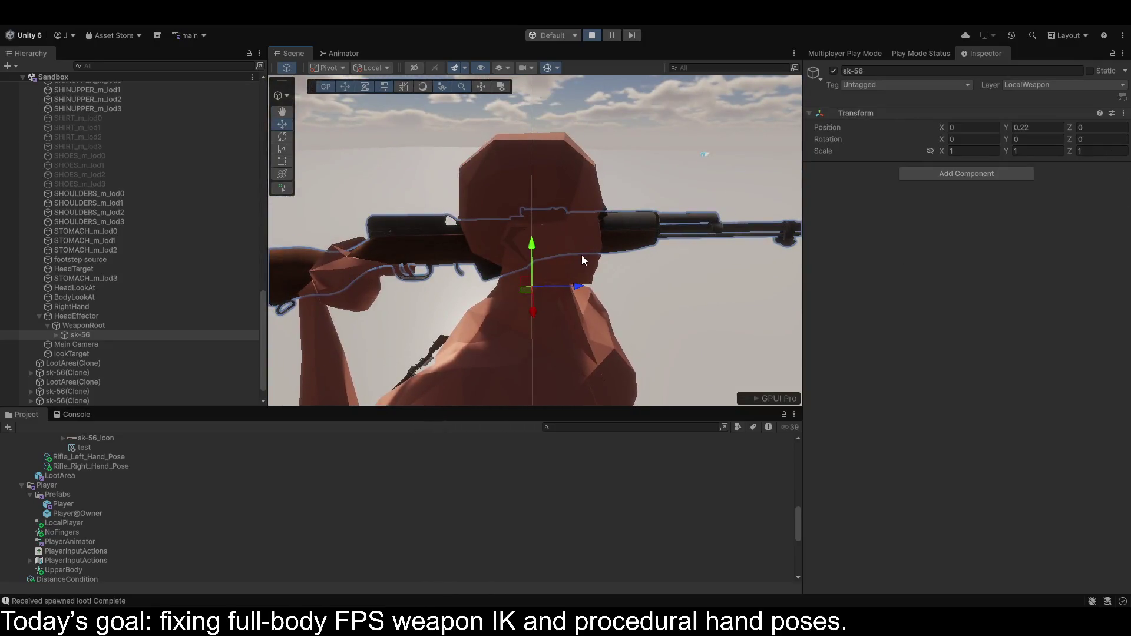
mouse_move(576, 287)
left_mouse_down()
mouse_move(963, 280)
mouse_move(876, 280)
left_mouse_up()
mouse_move(800, 281)
left_mouse_down("alt")
mouse_move(697, 211)
mouse_move(670, 226)
mouse_move(673, 271)
mouse_move(633, 247)
mouse_move(640, 264)
mouse_move(641, 243)
left_mouse_up("alt")
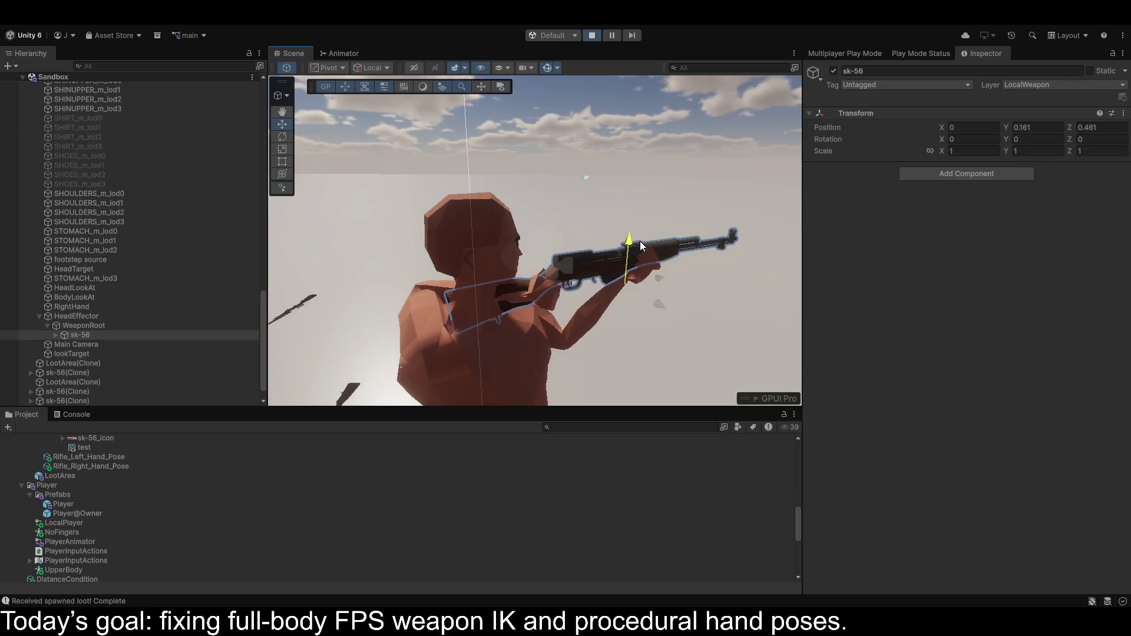
left_click_drag(641, 243, 641, 239)
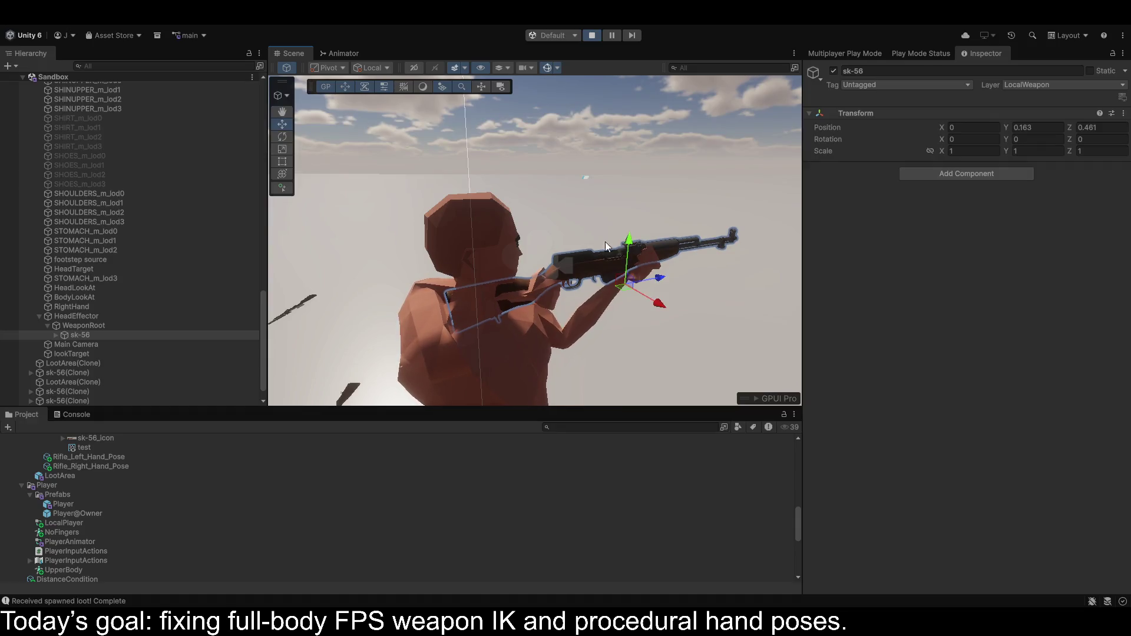
mouse_move(600, 283)
left_mouse_down()
mouse_move(225, 303)
mouse_move(446, 301)
left_mouse_up()
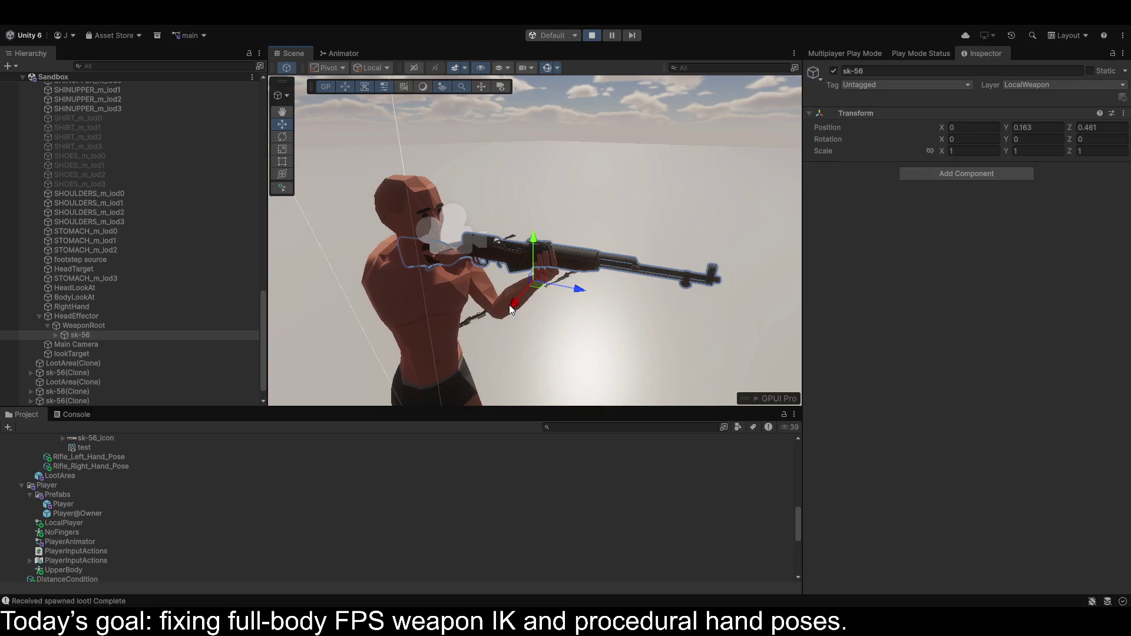
left_click_drag(510, 308, 490, 323)
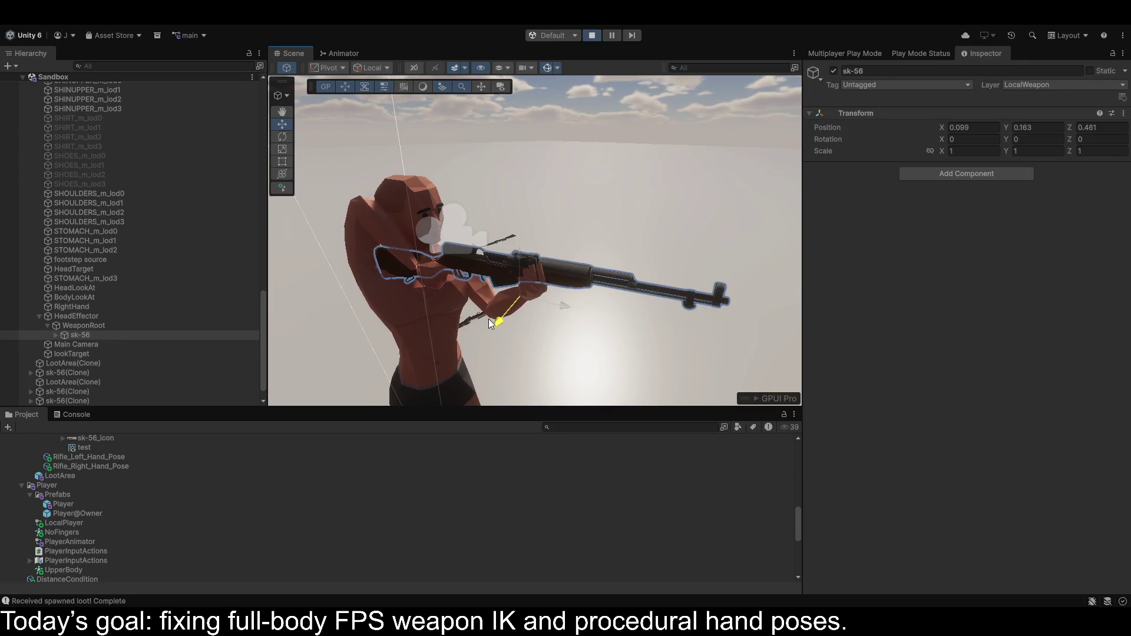
left_click_drag(489, 323, 490, 323)
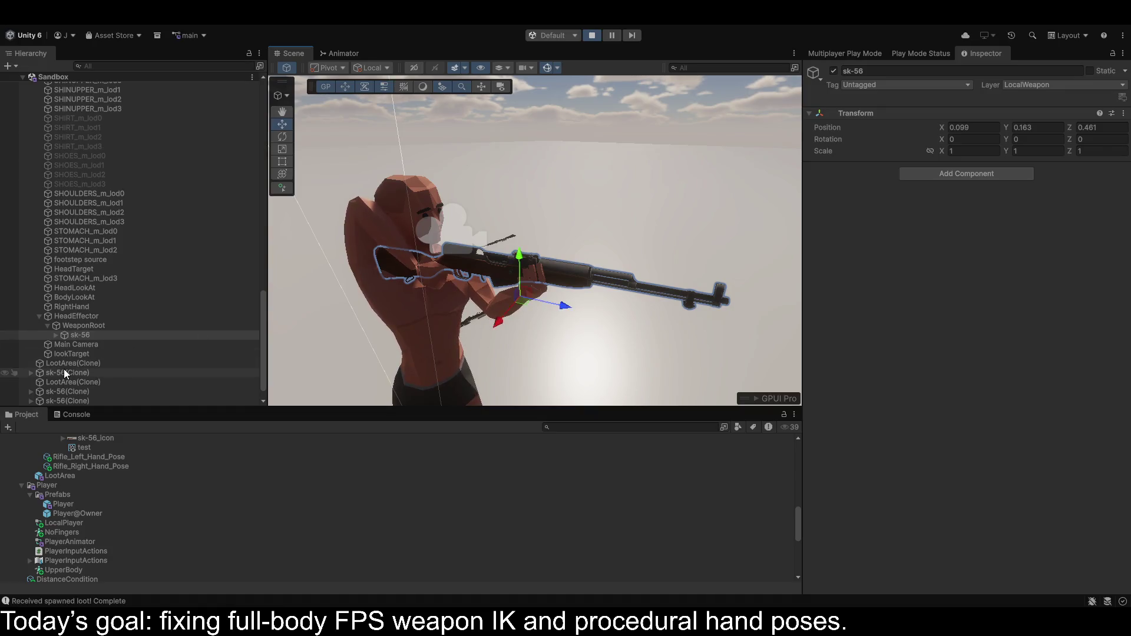
Pull the left elbow target back and lower the right elbow target.
left_click(54, 334)
scroll(84, 359, "down", 5)
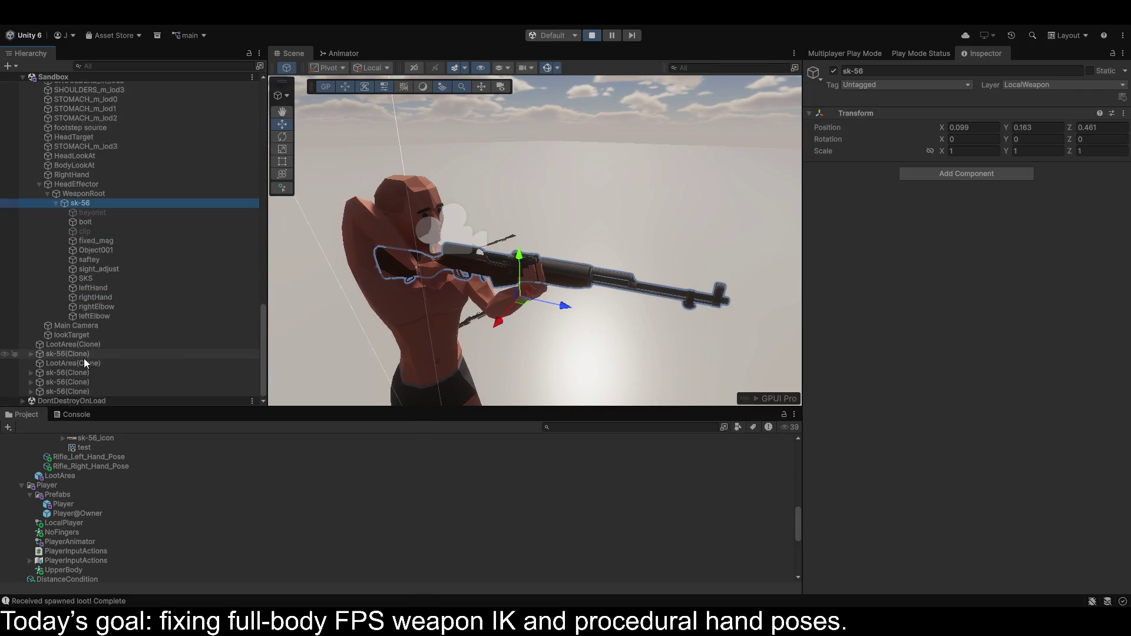
left_click(82, 316)
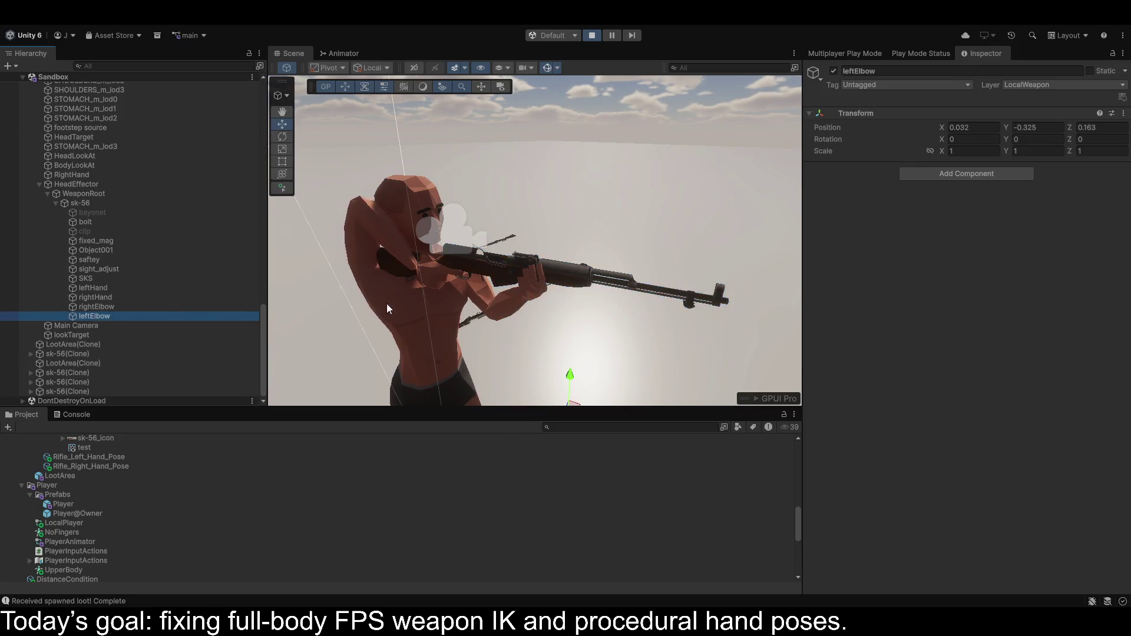
scroll(595, 331, "down", 3)
left_click_drag(607, 355, 454, 312)
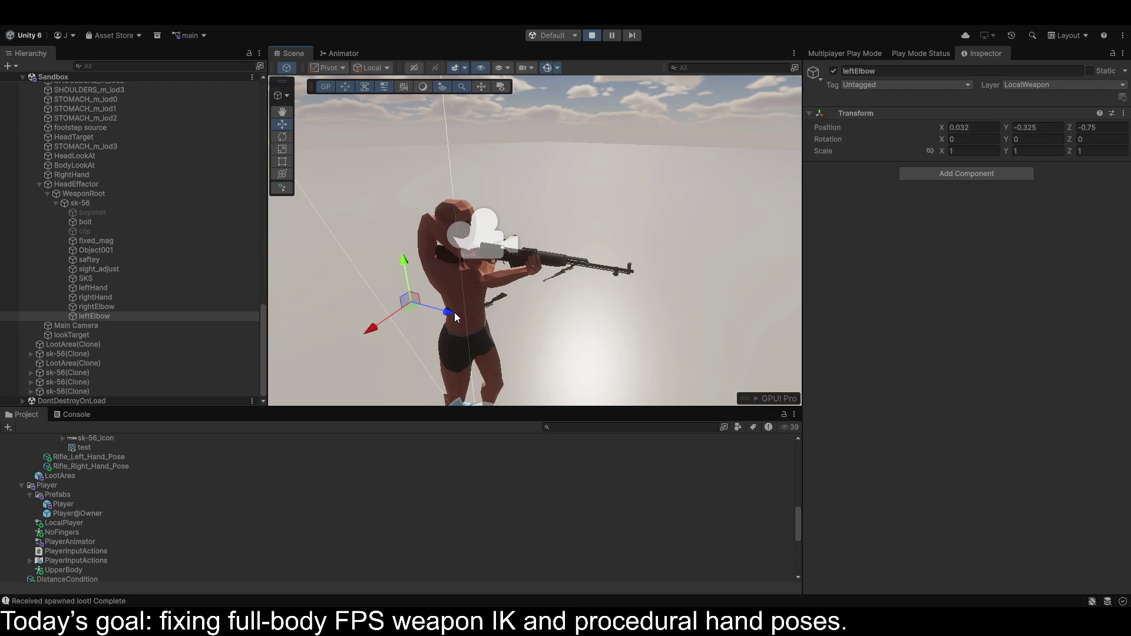
left_click(88, 307)
mouse_move(435, 243)
left_mouse_down()
mouse_move(433, 269)
mouse_move(411, 285)
mouse_move(432, 314)
mouse_move(477, 259)
mouse_move(536, 248)
mouse_move(697, 293)
mouse_move(666, 326)
mouse_move(515, 341)
mouse_move(608, 369)
left_mouse_up()
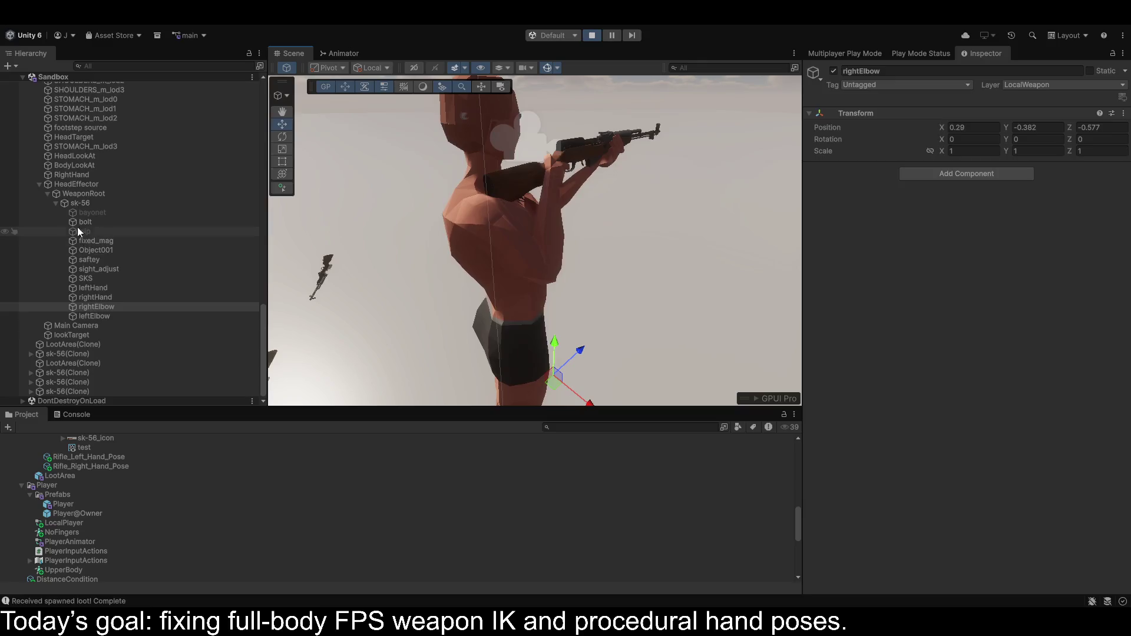
Slide the sk-56 rifle to X 0, centring it at 0, 0.163, 0.461.
left_click(79, 203)
left_click_drag(642, 177, 619, 172)
mouse_move(588, 115)
left_mouse_down()
mouse_move(585, 100)
mouse_move(598, 94)
mouse_move(596, 112)
mouse_move(396, 152)
mouse_move(347, 93)
left_mouse_up()
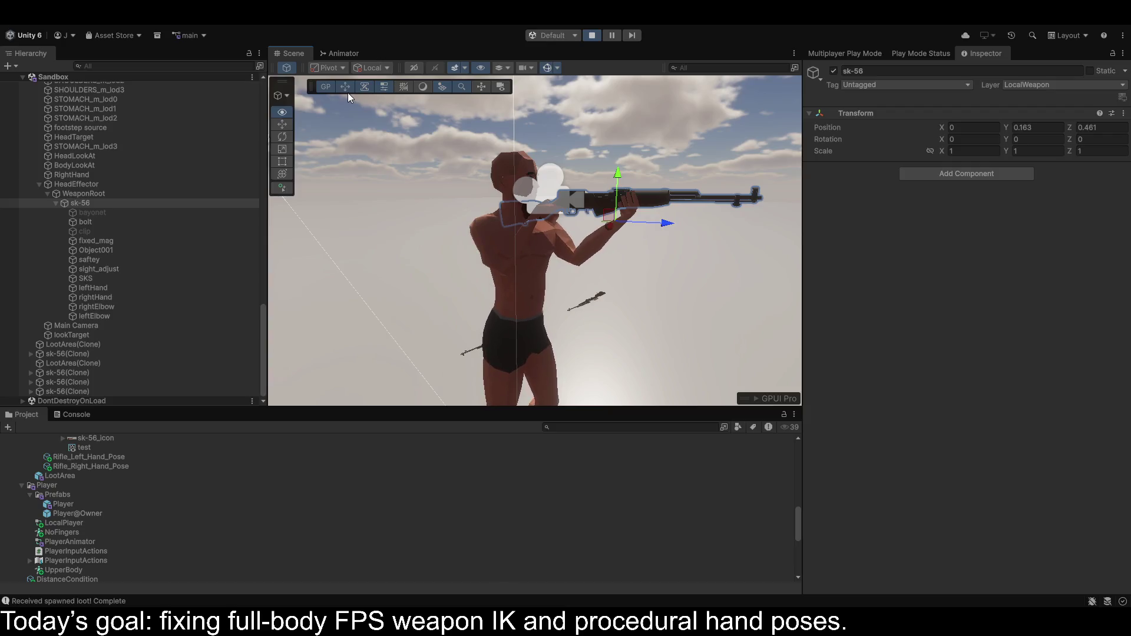
With the Move tool, lower sk-56 and push it forward to roughly 0.101, 0.104, 0.474.
key("w")
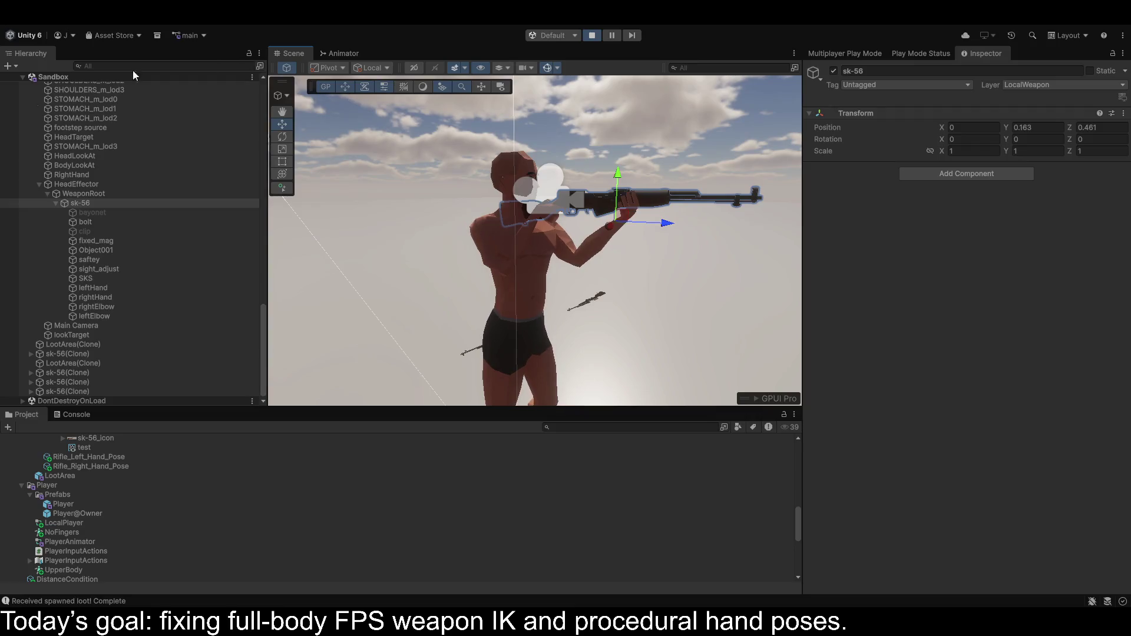
left_click_drag(621, 174, 619, 182)
mouse_move(666, 234)
left_mouse_down()
mouse_move(701, 228)
mouse_move(628, 244)
mouse_move(858, 228)
mouse_move(1096, 245)
mouse_move(105, 274)
mouse_move(161, 298)
mouse_move(133, 303)
left_mouse_up()
mouse_move(407, 229)
left_mouse_down()
mouse_move(451, 261)
mouse_move(469, 300)
mouse_move(81, 278)
mouse_move(1086, 266)
mouse_move(825, 218)
left_mouse_up()
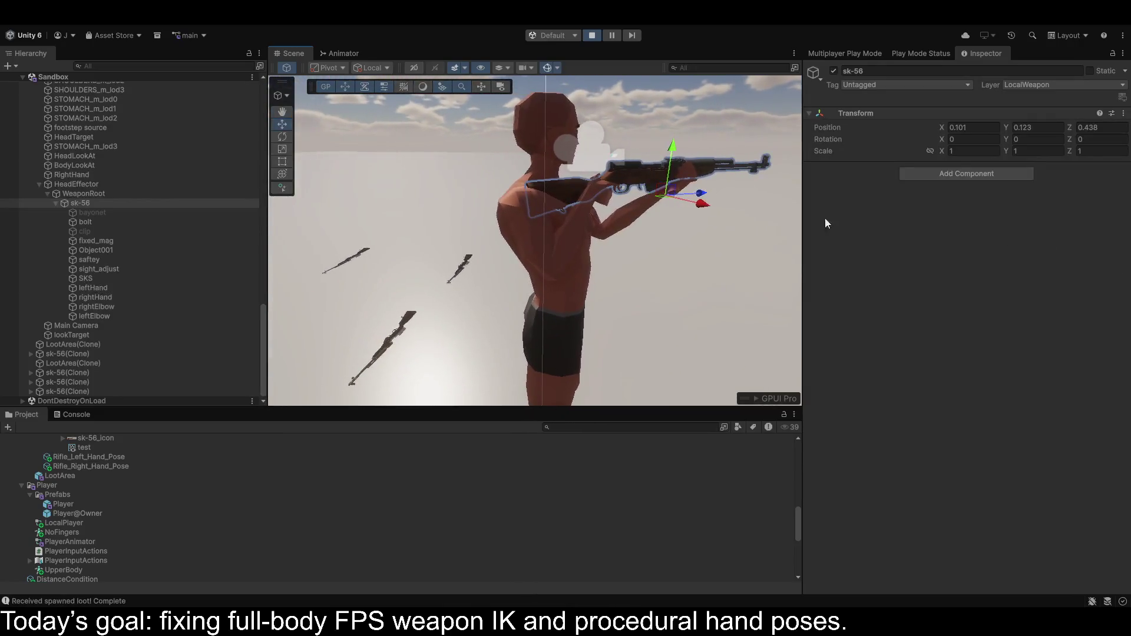
left_click_drag(673, 148, 671, 156)
left_click_drag(699, 198, 707, 188)
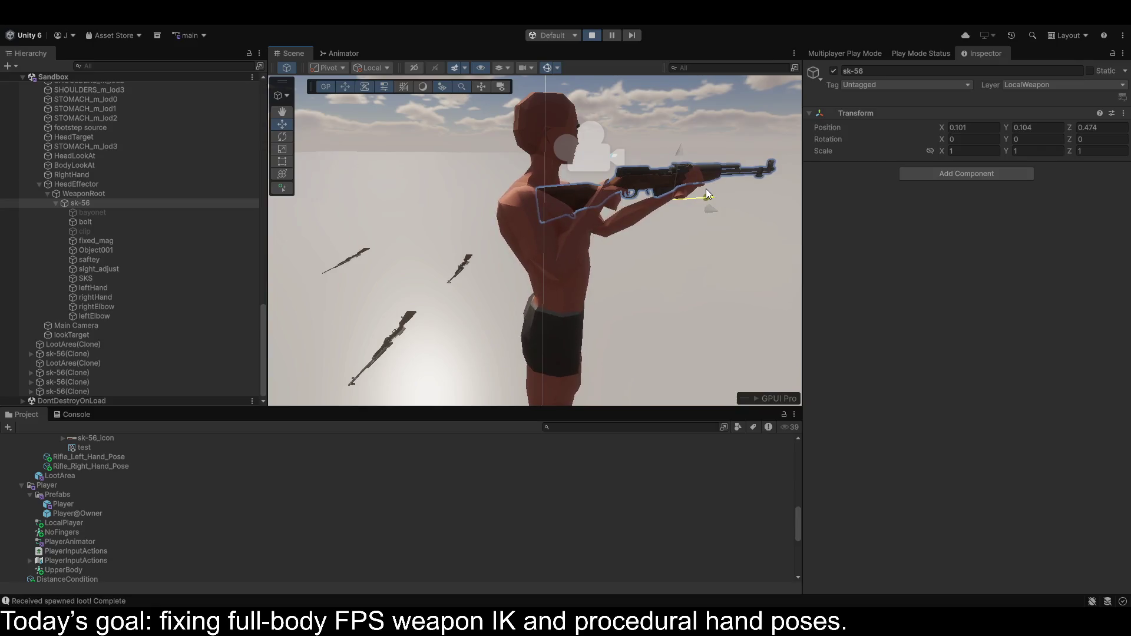
left_click(577, 198)
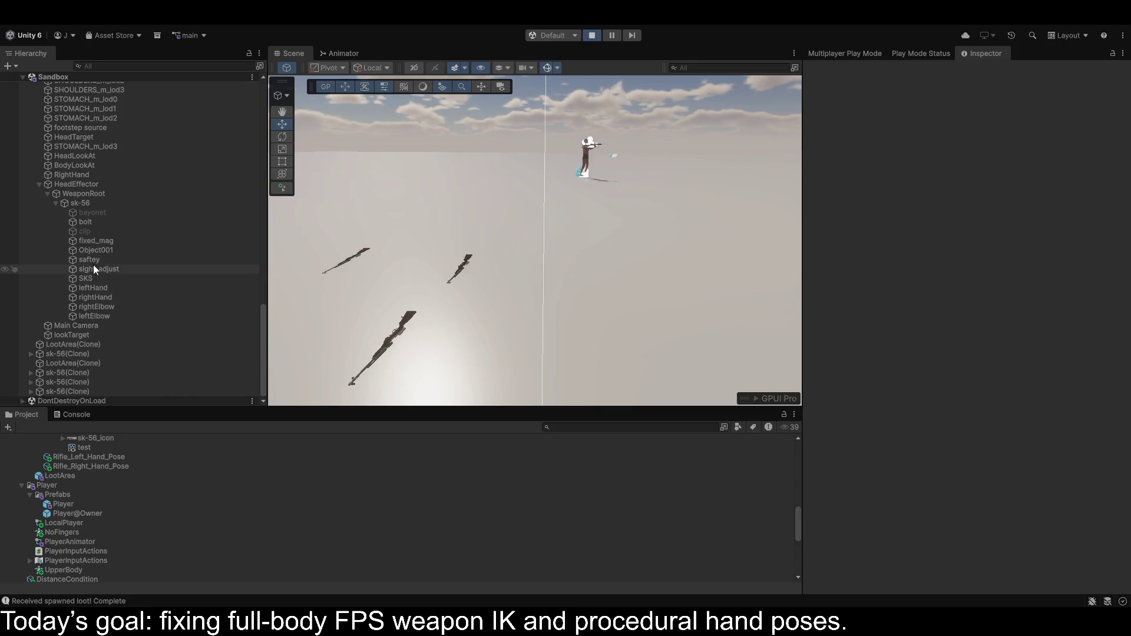
Select Main Camera and align the Scene view to its first-person viewpoint.
left_click(53, 325)
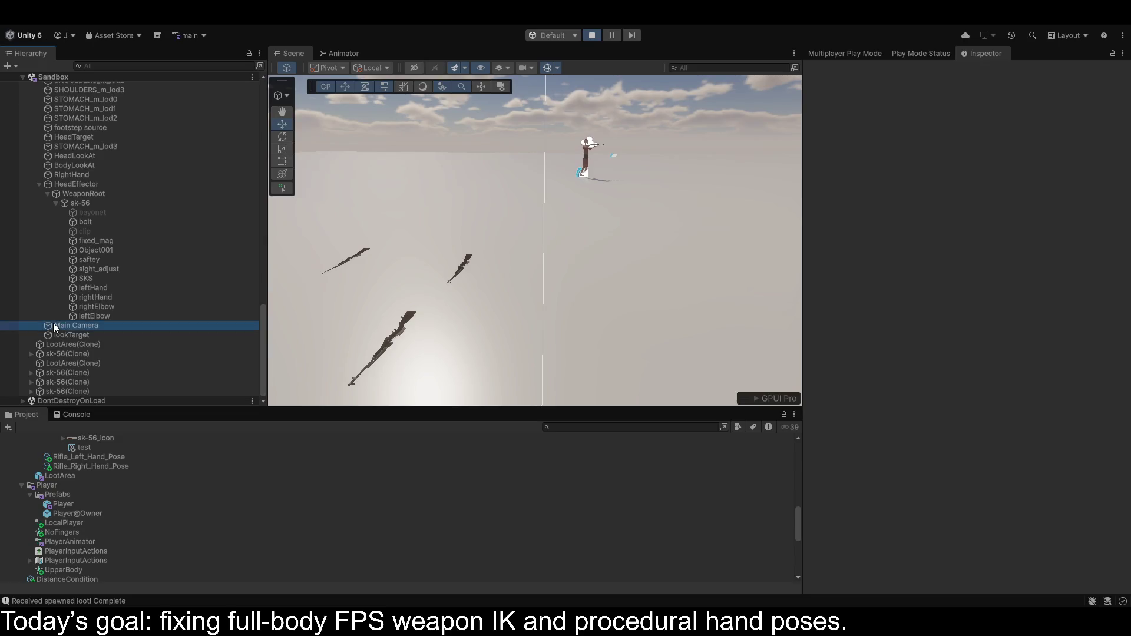
scroll(1001, 292, "down", 10)
scroll(1003, 293, "up", 10)
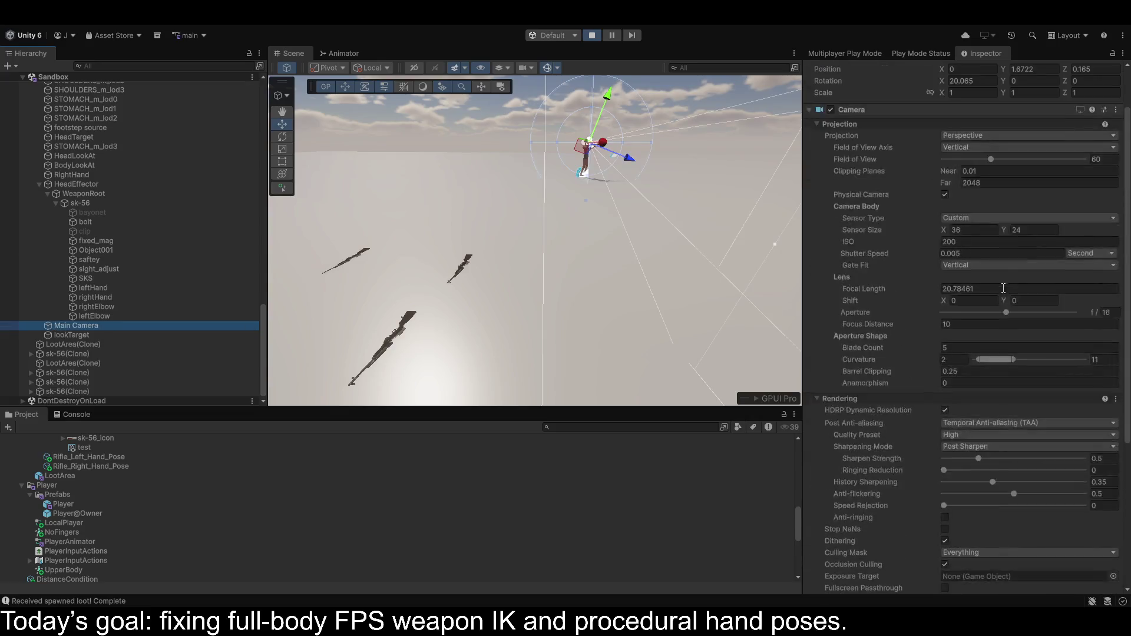
scroll(115, 180, "up", 15)
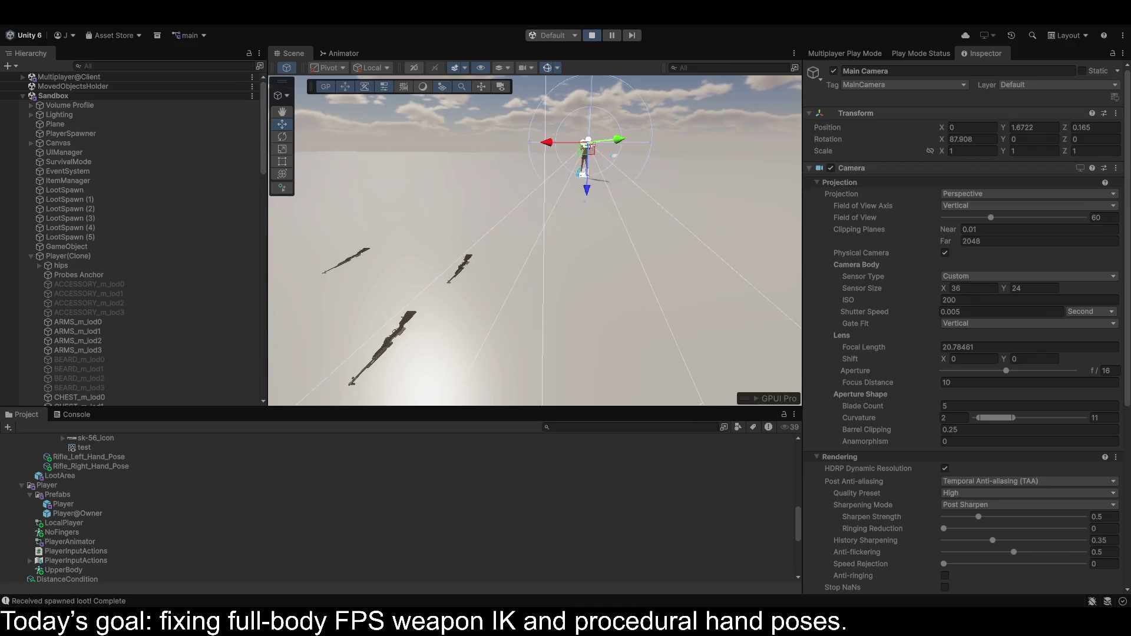
left_click_drag(620, 147, 634, 74)
key("f")
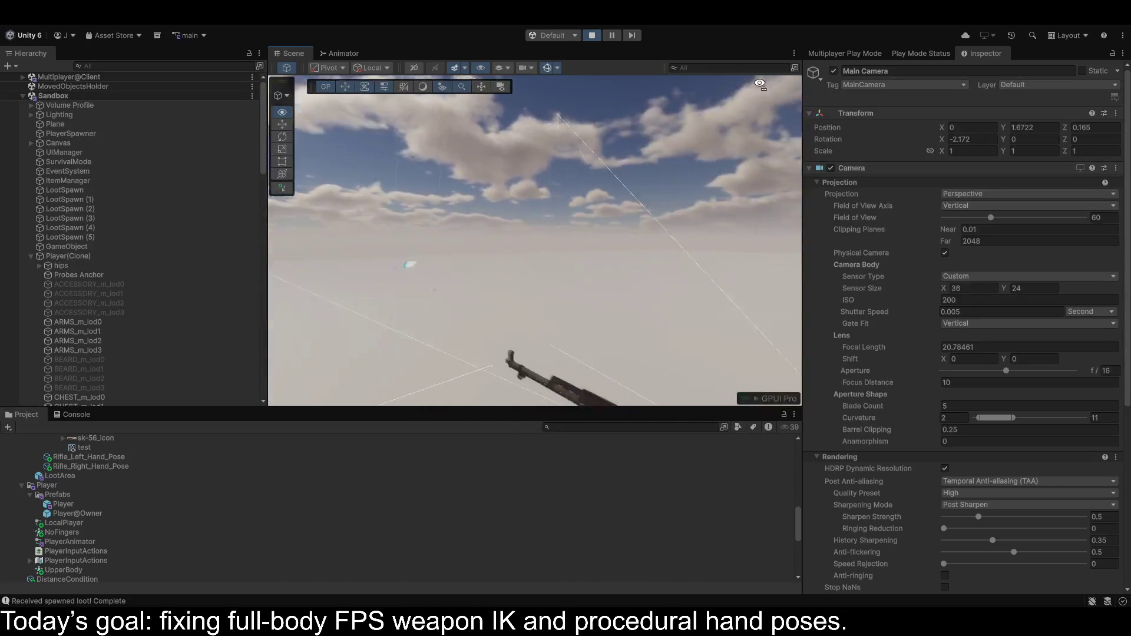
scroll(57, 268, "down", 10)
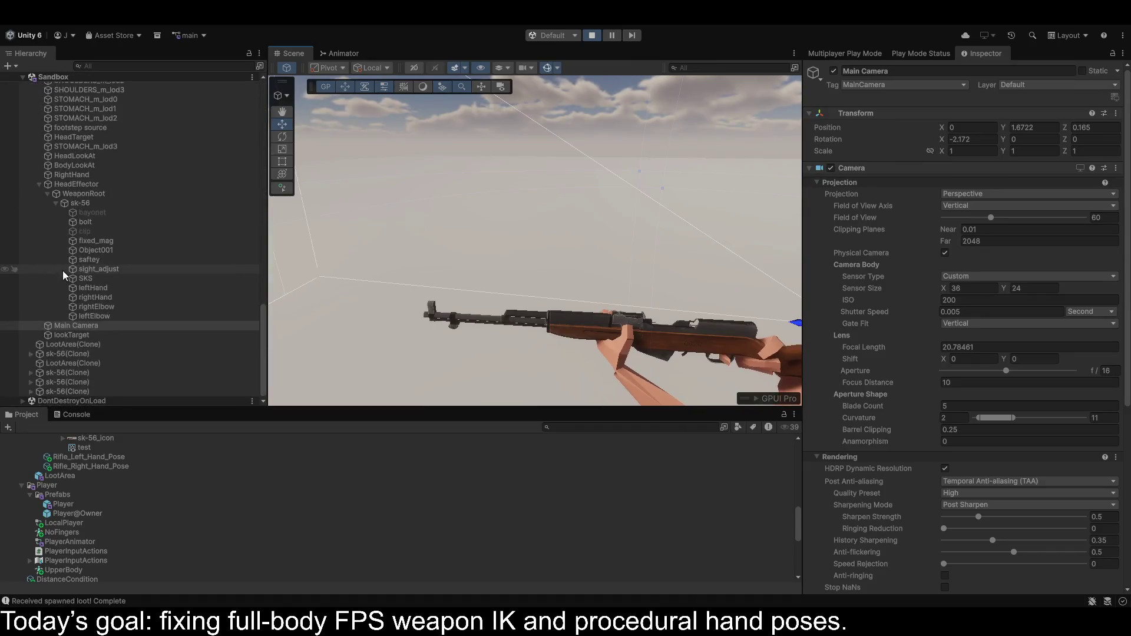
Inspect the sk-56 rifle's position, then stop Play Mode.
left_click(76, 203)
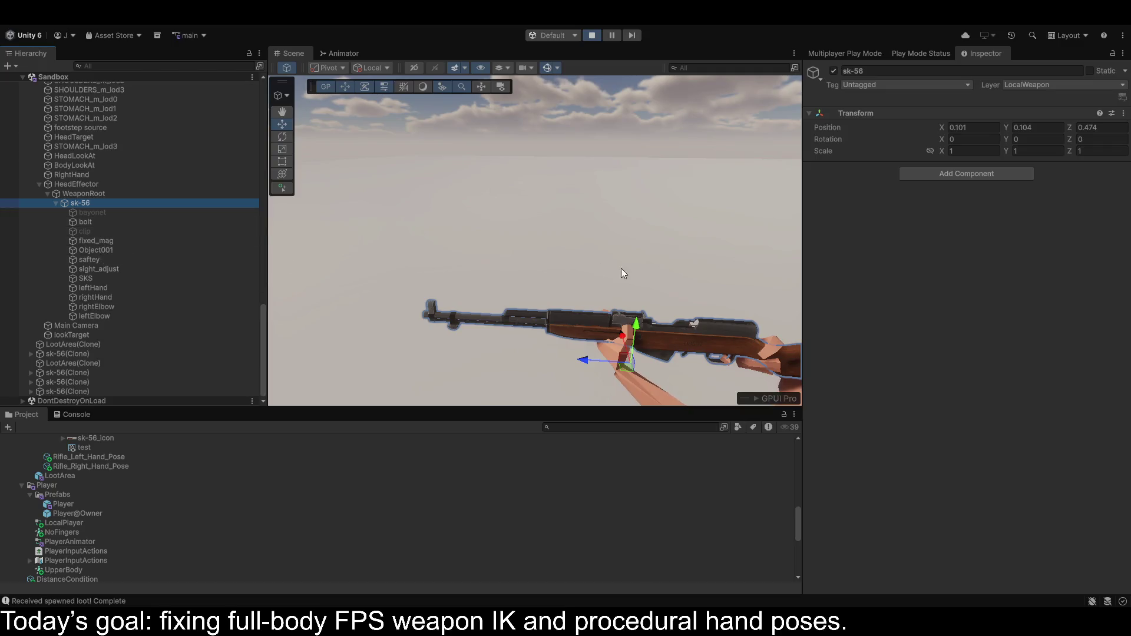
scroll(621, 267, "down", 5)
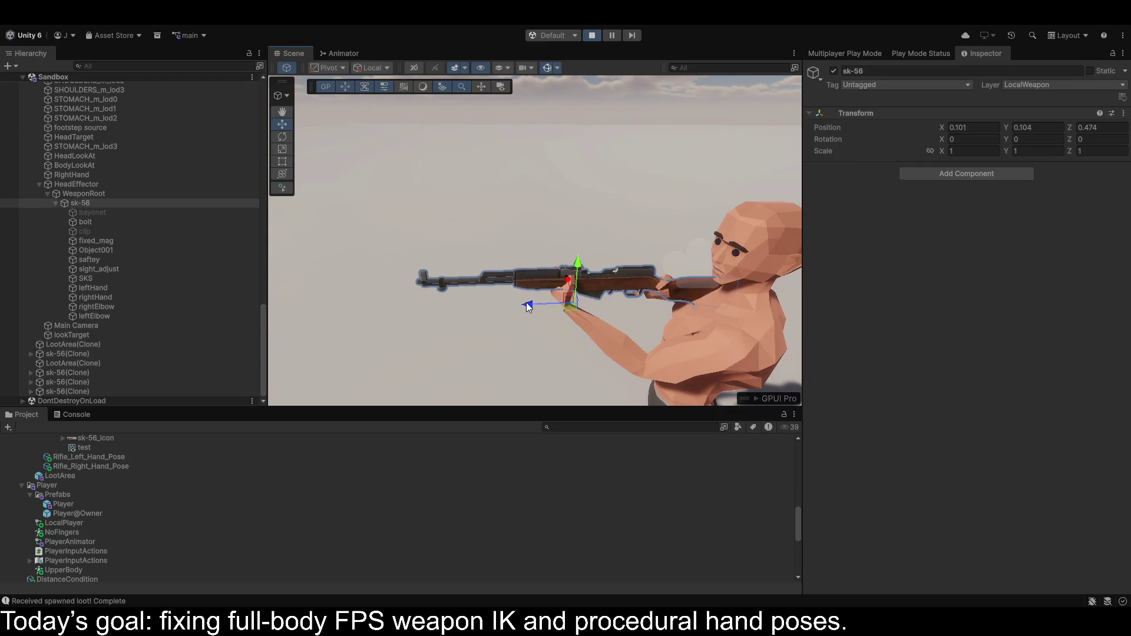
left_click(546, 302)
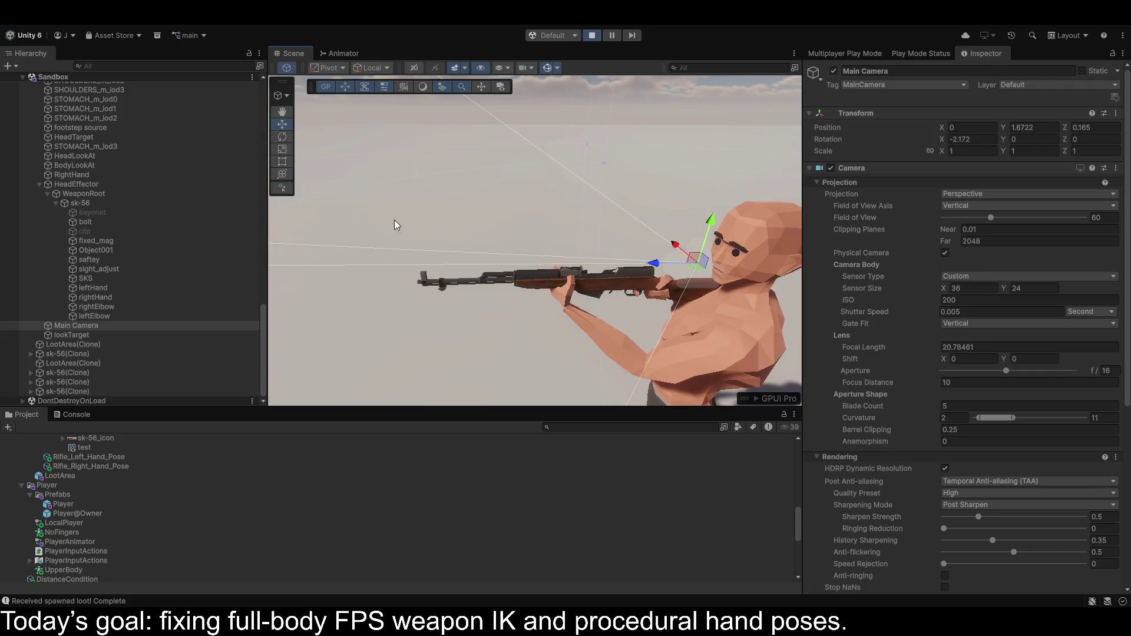
left_click(101, 203)
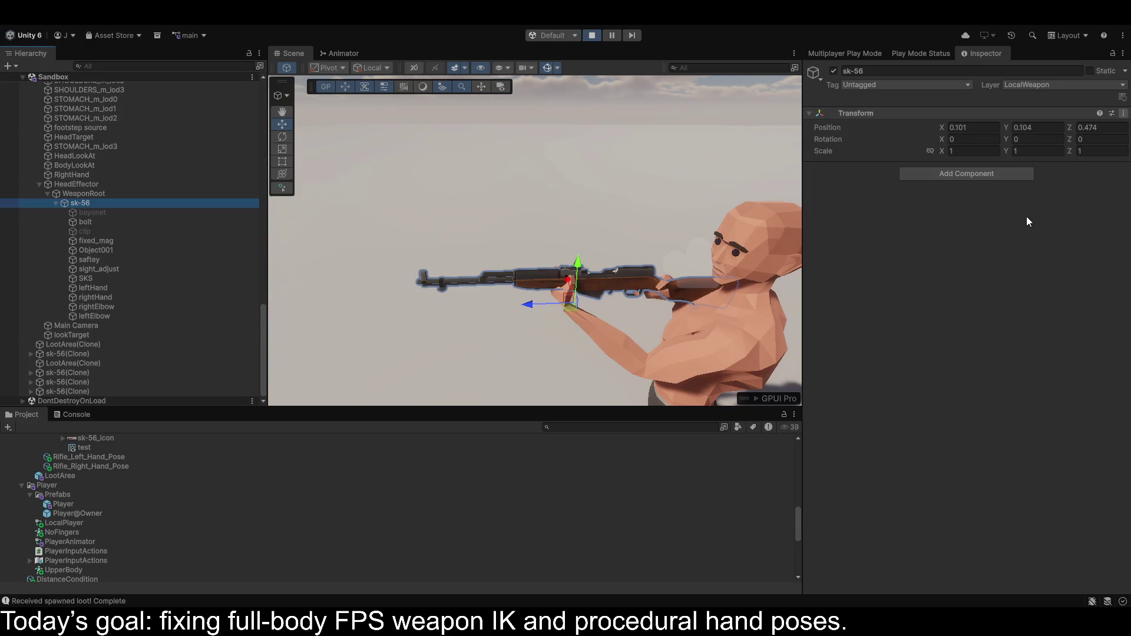
left_click(933, 276)
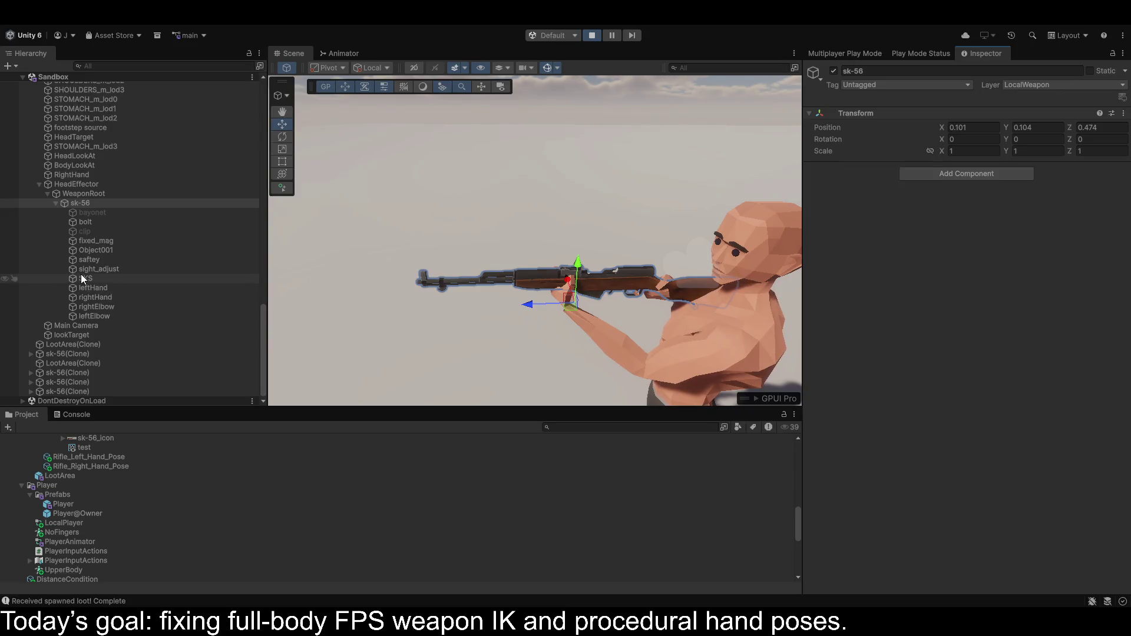
left_click(592, 35)
In the Player prefab, set WeaponRoot/sk-56's position to 0.101, 0.104, 0.474.
double_click(64, 504)
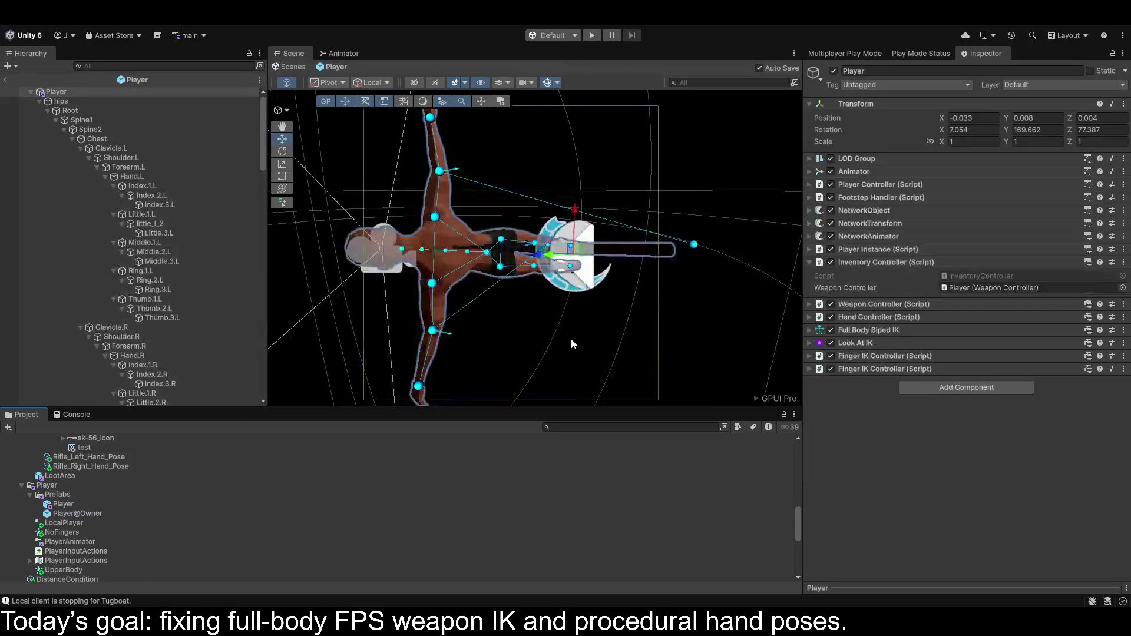
scroll(128, 277, "down", 15)
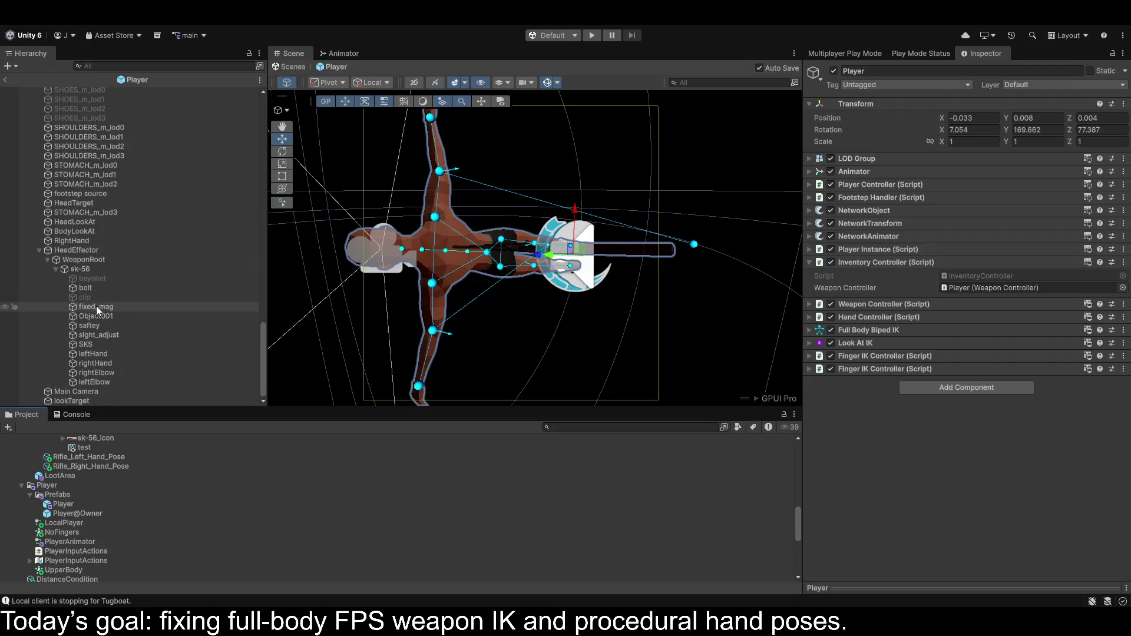
left_click(85, 269)
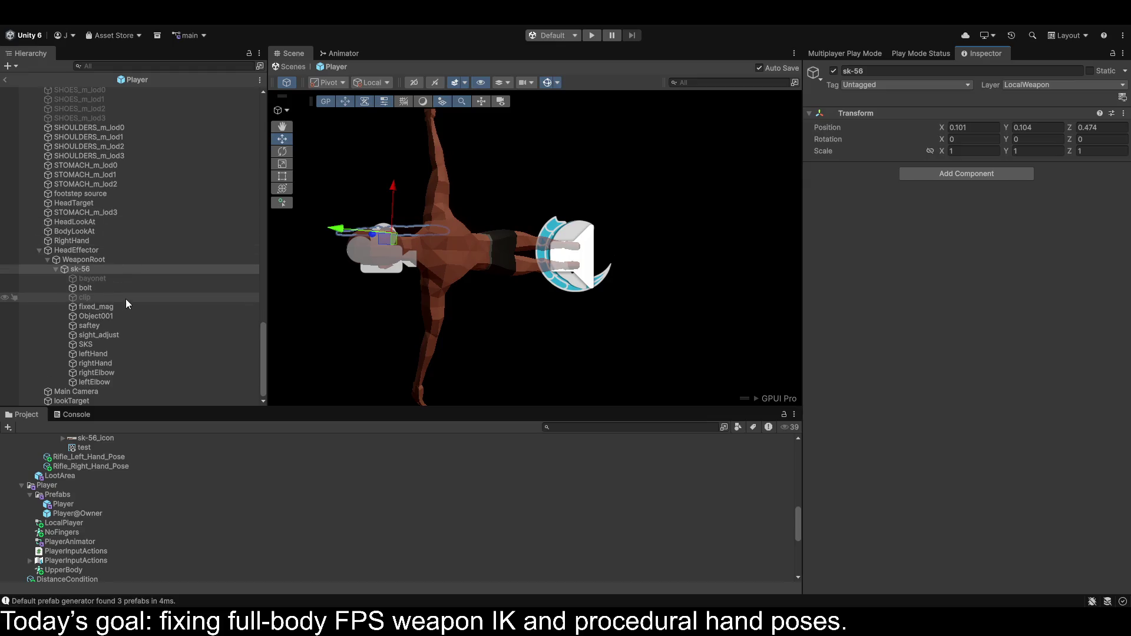
left_click(56, 269)
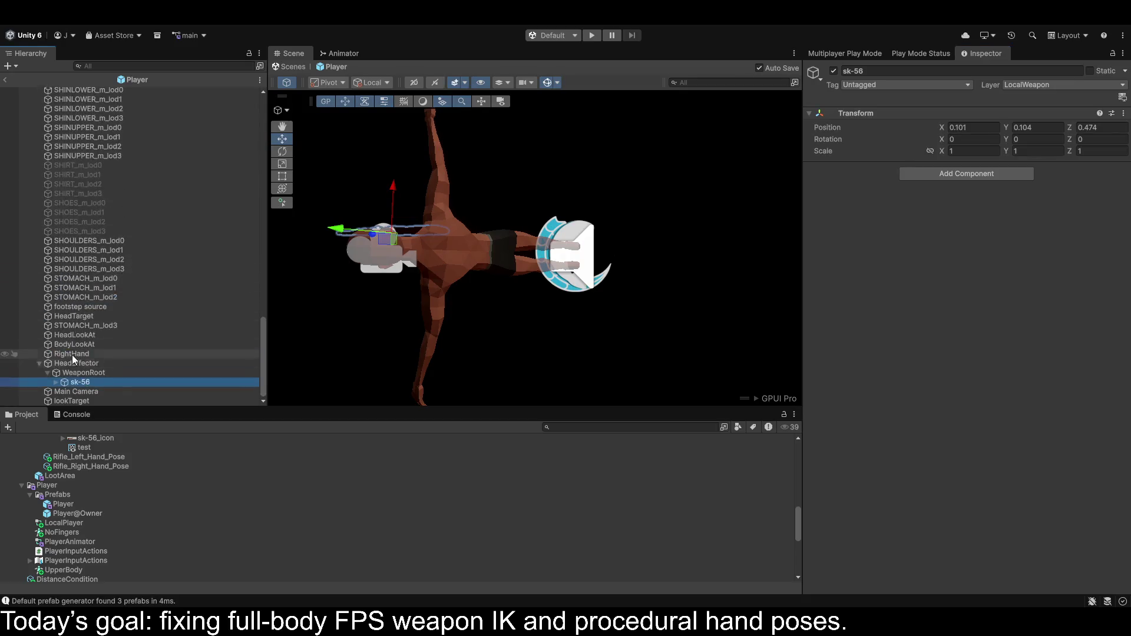
left_click(76, 374)
left_click(76, 381)
Orbit around the character to check the rifle, then exit Prefab Mode.
mouse_move(377, 194)
left_mouse_down()
mouse_move(548, 193)
mouse_move(470, 192)
mouse_move(252, 249)
left_mouse_up()
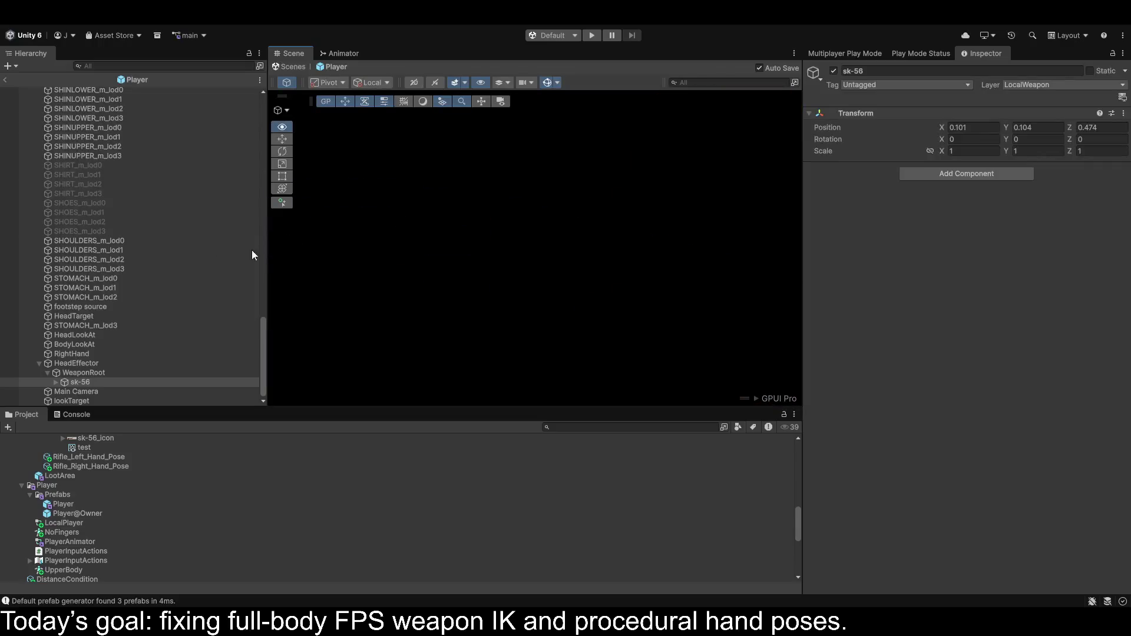
mouse_move(174, 532)
left_mouse_down()
mouse_move(361, 324)
mouse_move(406, 362)
mouse_move(706, 206)
mouse_move(502, 302)
left_mouse_up()
mouse_move(525, 230)
left_mouse_down()
mouse_move(506, 265)
mouse_move(412, 224)
mouse_move(396, 412)
mouse_move(414, 396)
mouse_move(495, 382)
mouse_move(449, 374)
mouse_move(447, 356)
mouse_move(496, 310)
mouse_move(578, 328)
left_mouse_up()
mouse_move(422, 203)
left_mouse_down()
mouse_move(342, 121)
mouse_move(385, 154)
left_mouse_up()
left_click(536, 171)
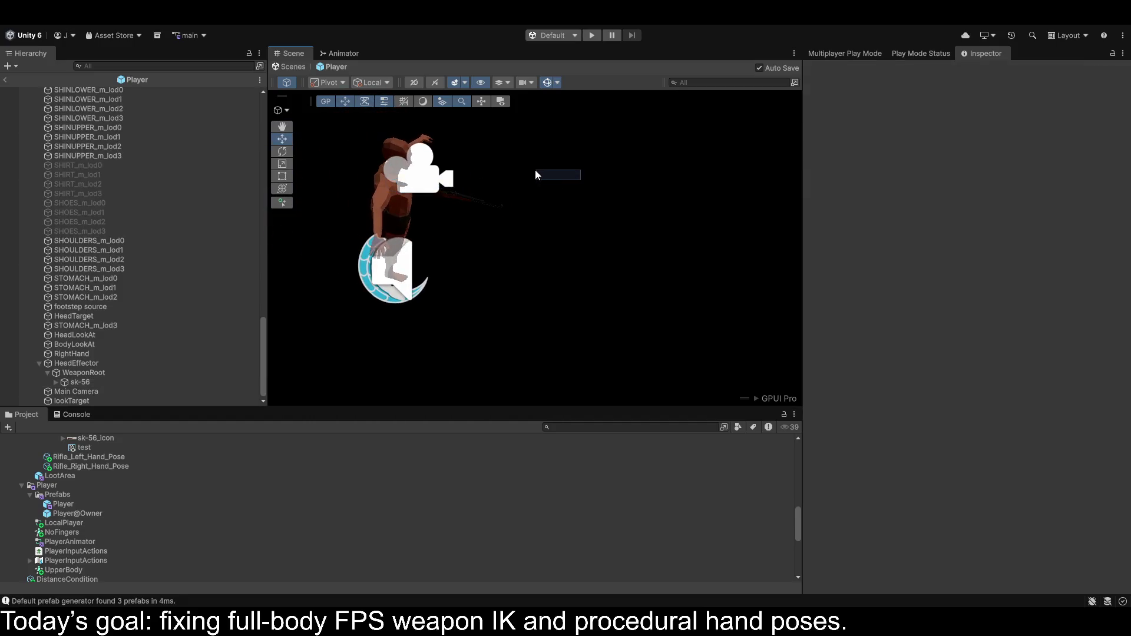
left_click(4, 80)
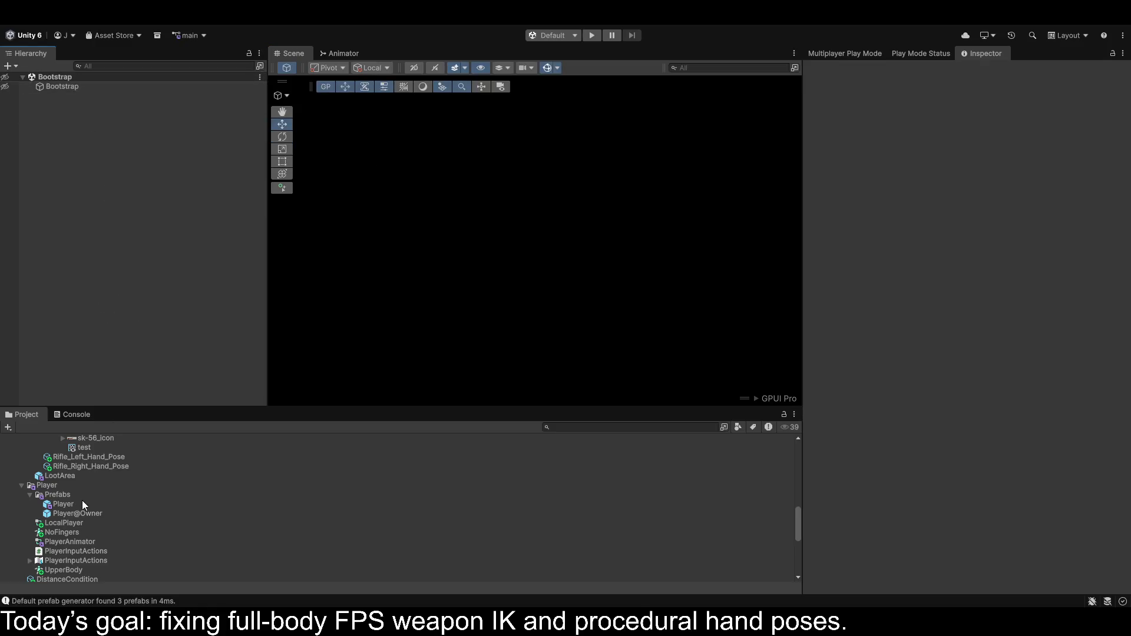
Delete the NoFingers avatar mask from the Project window, then run and stop a test play.
left_click(76, 532)
key("Delete")
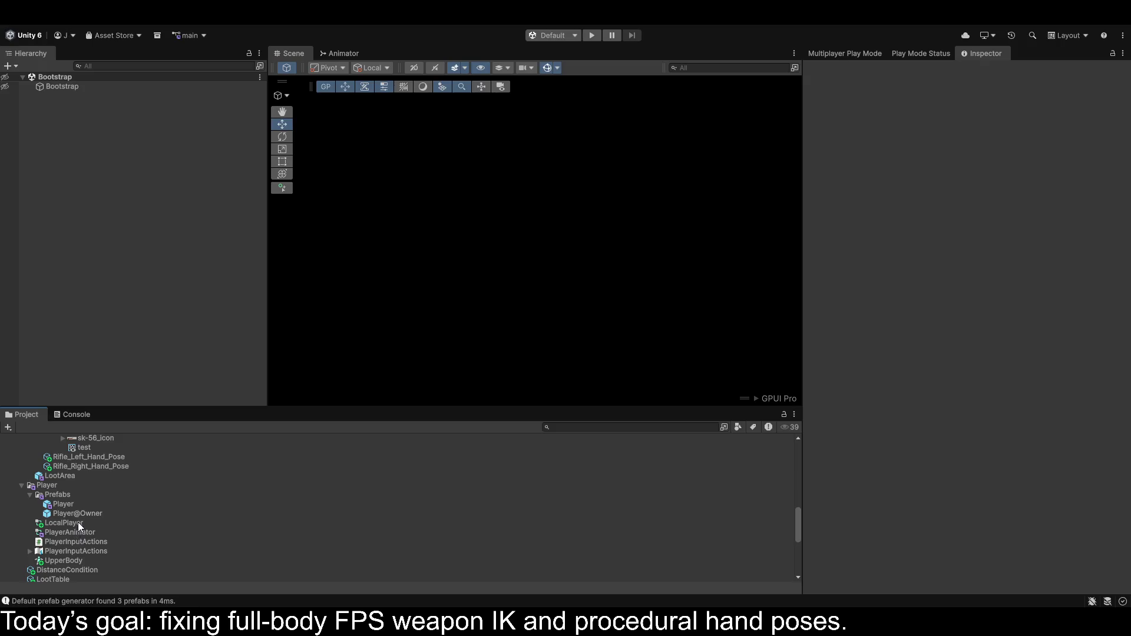
left_click(592, 36)
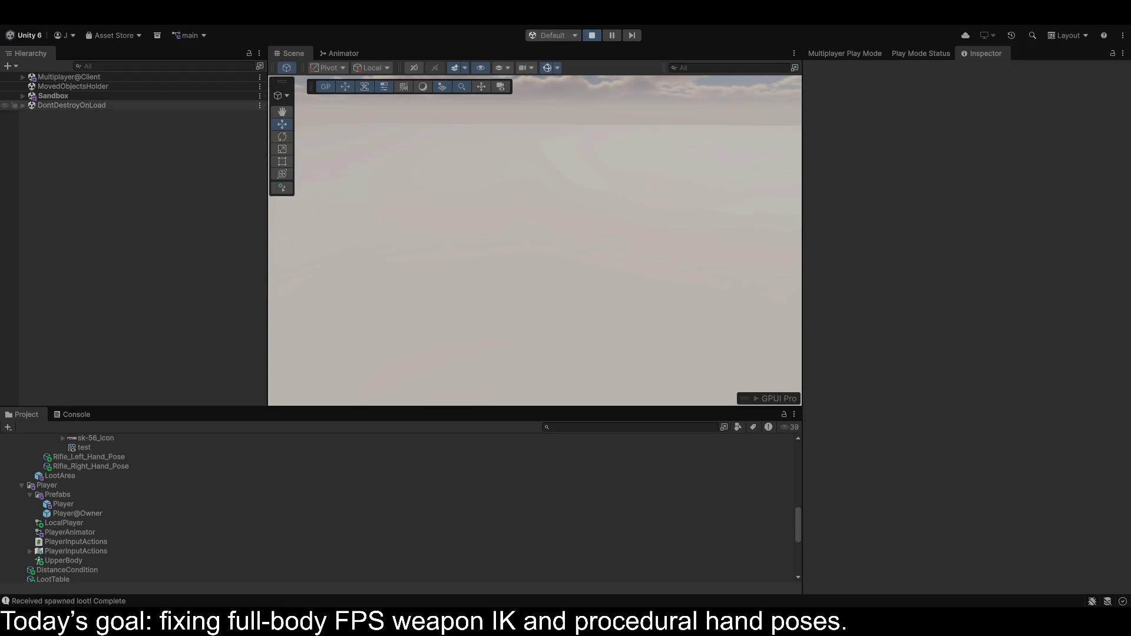
left_click(593, 39)
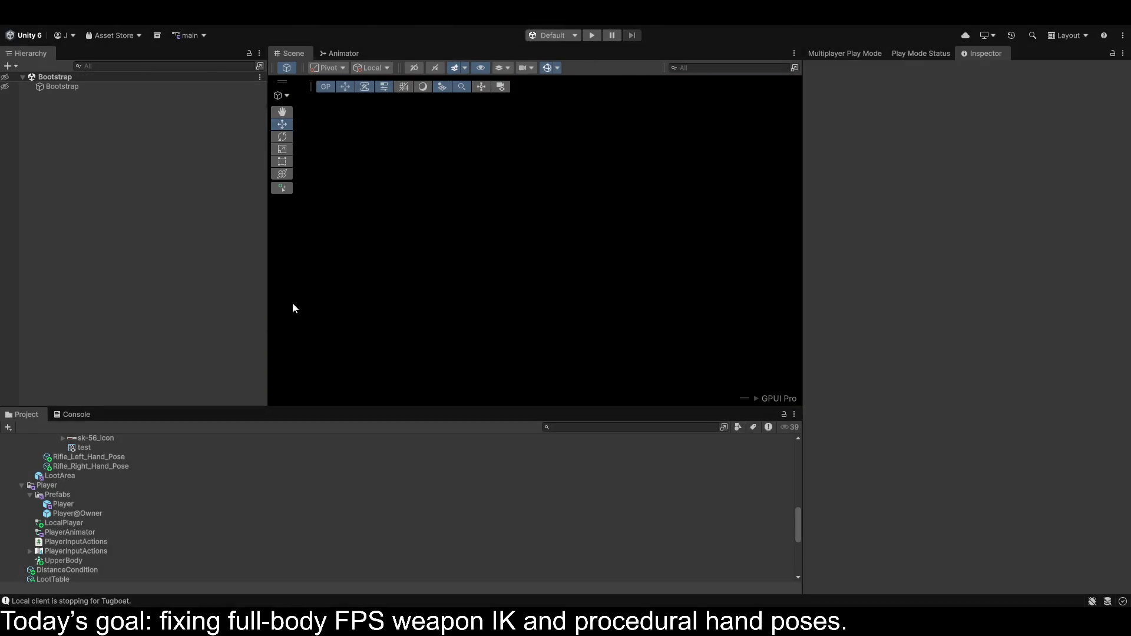